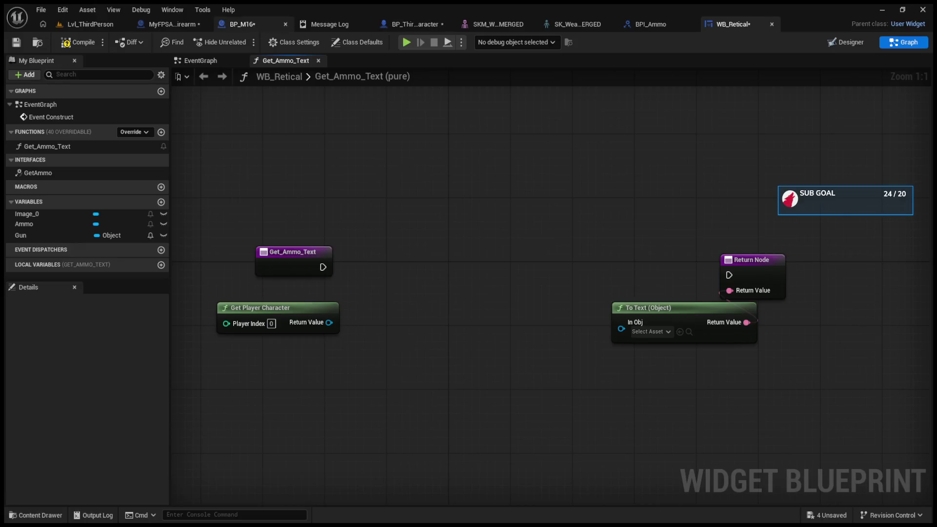
Review WB_Retical's implemented interfaces in Class Settings, then inspect BPI_Ammo's GetAmmo function and its Current Ammo output
click(649, 24)
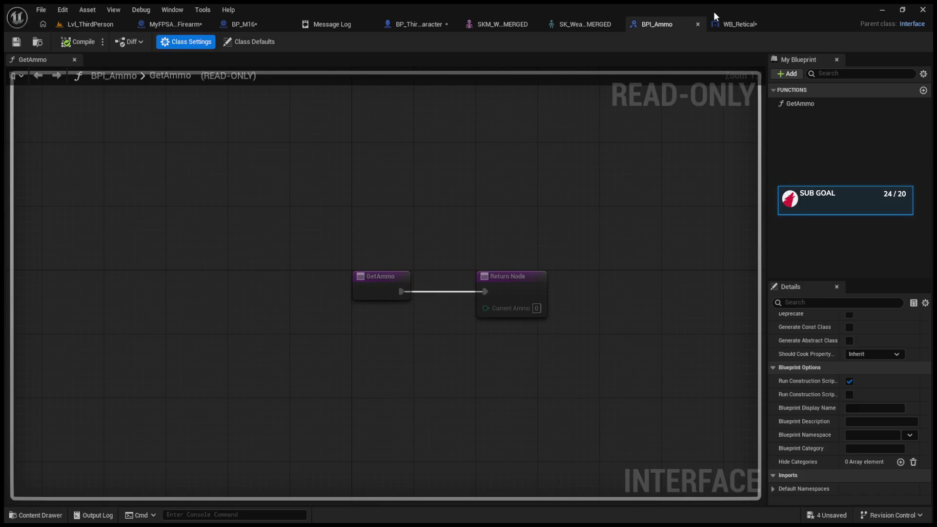
click(722, 24)
click(60, 175)
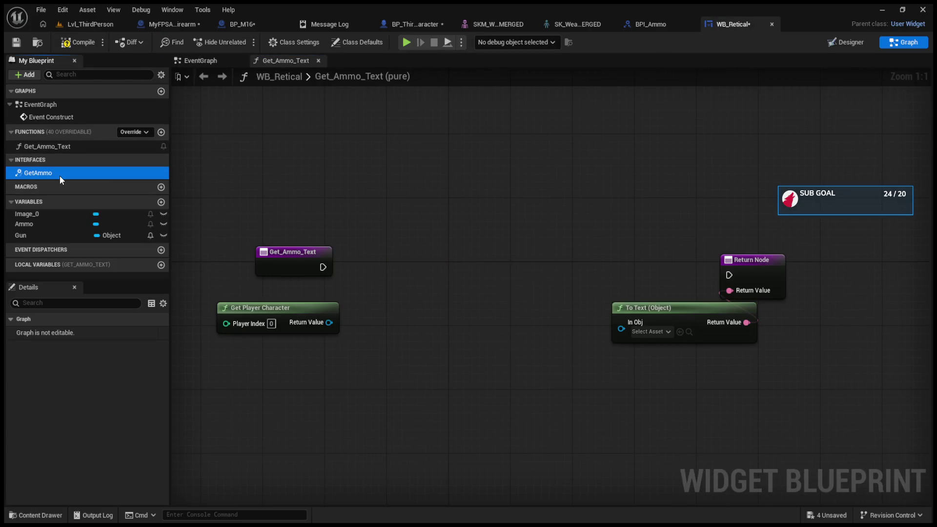
click(273, 41)
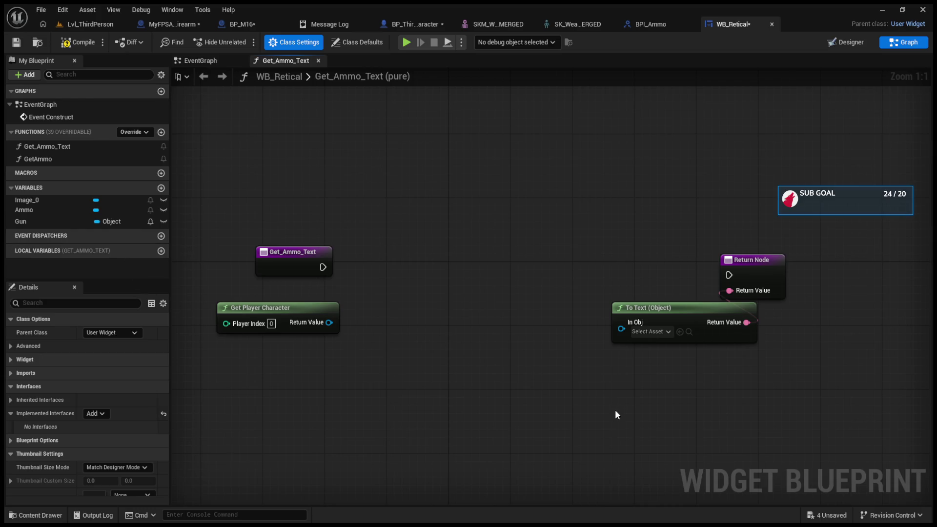
click(214, 60)
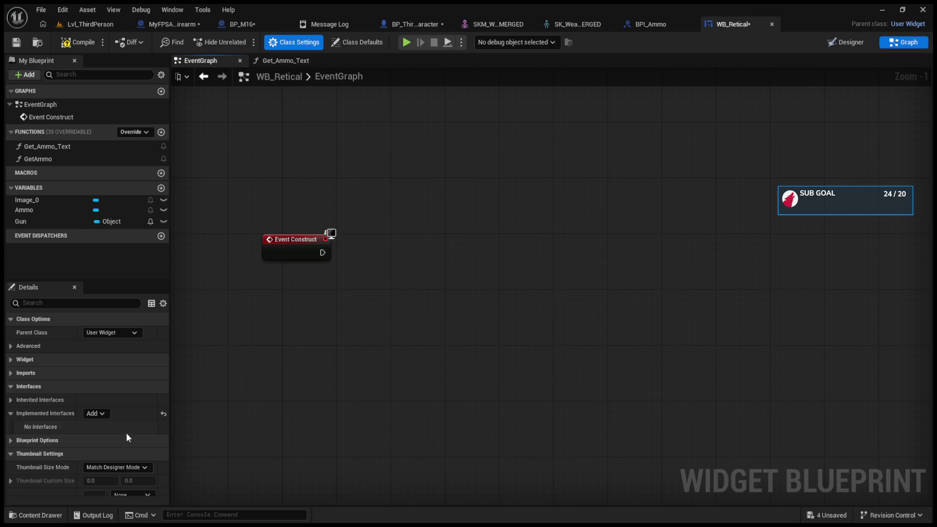
click(10, 414)
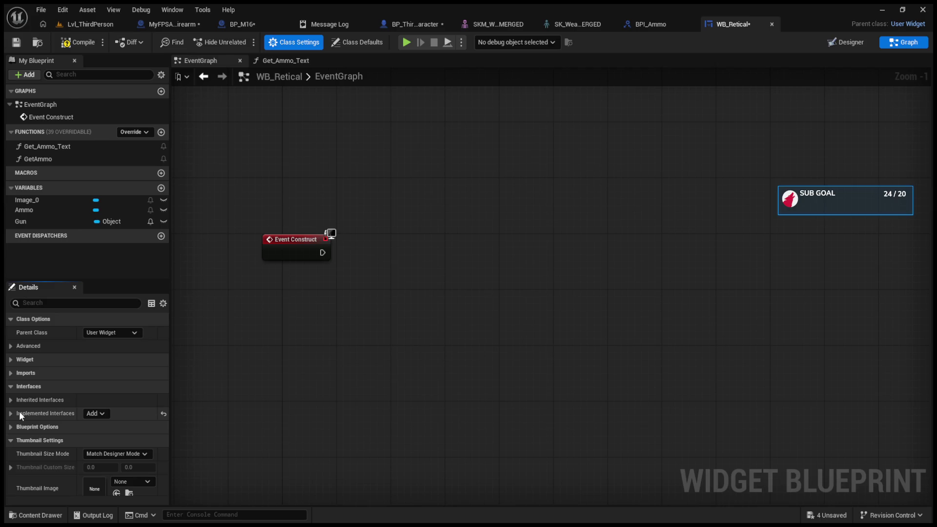
click(15, 412)
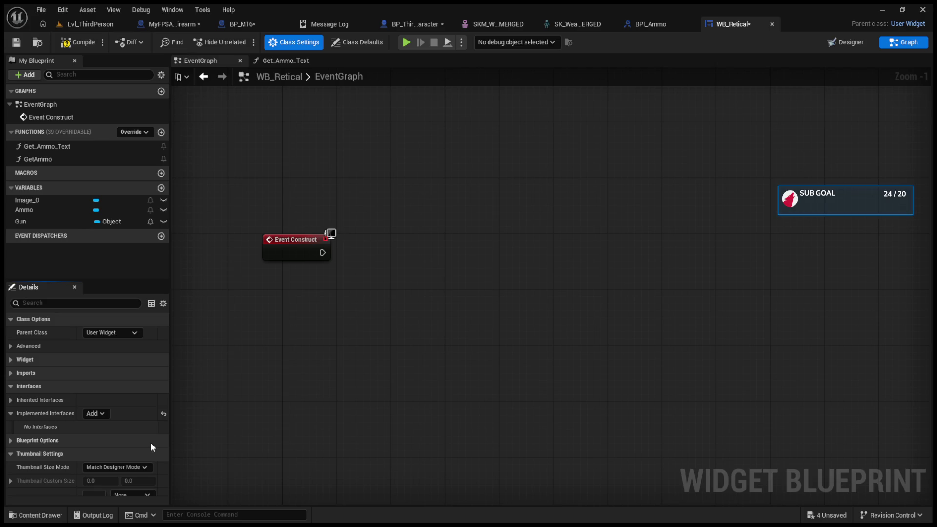
click(648, 28)
click(797, 104)
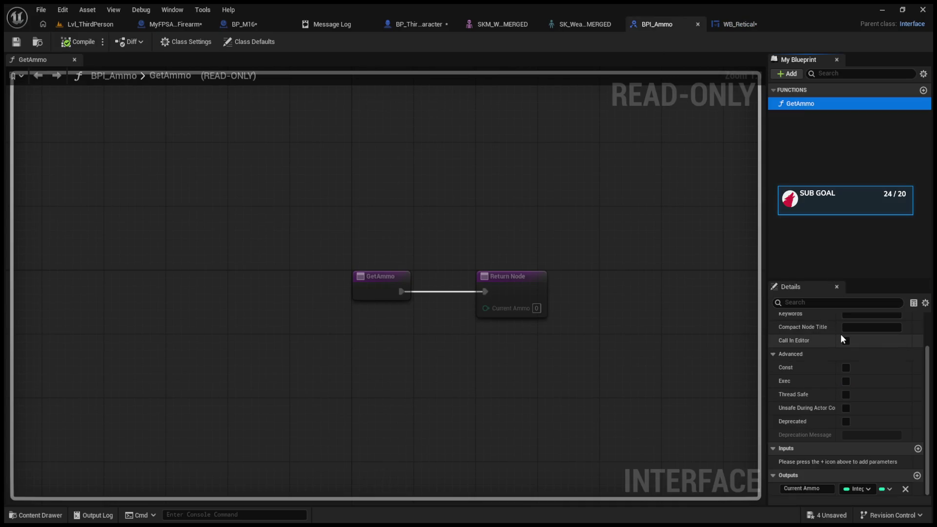
Deselect GetAmmo, view BPI_Ammo's Class Settings, and go back to the Lvl_ThirdPerson level editor
scroll(840, 334, up, 2)
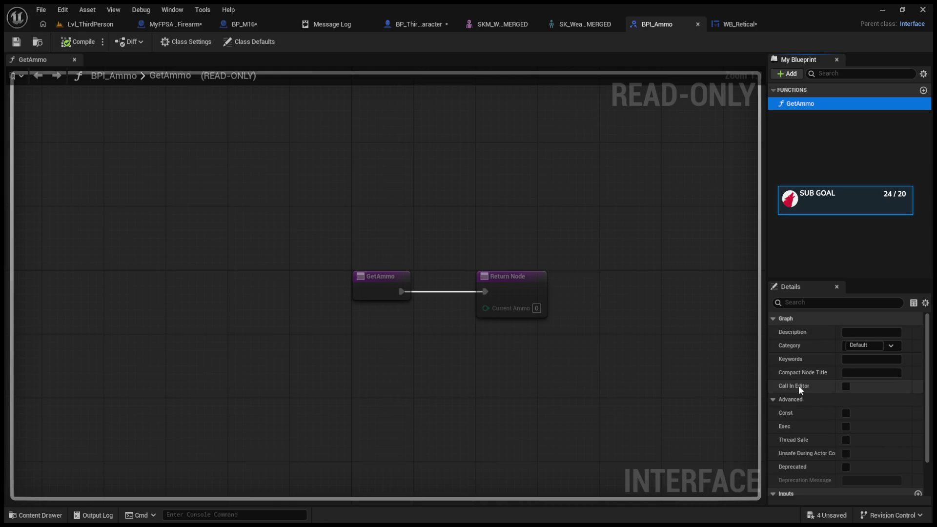
click(78, 41)
click(192, 47)
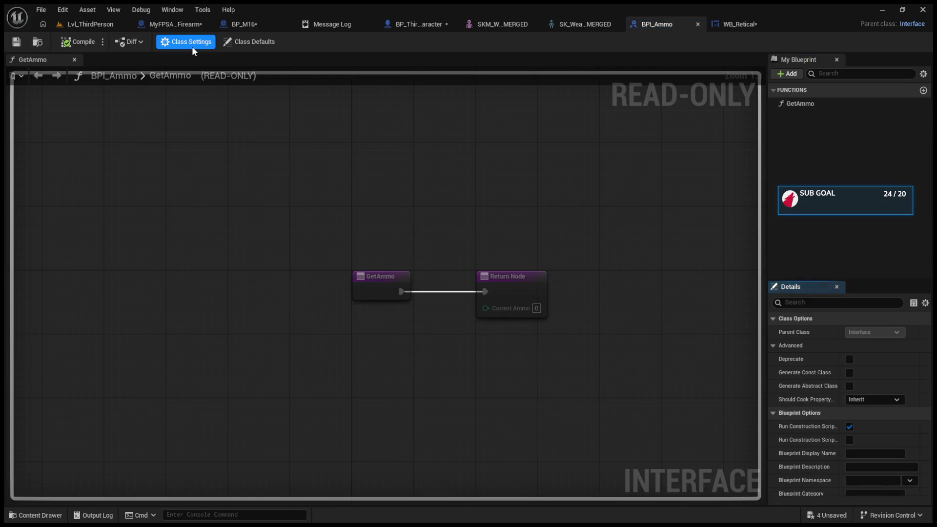
click(86, 24)
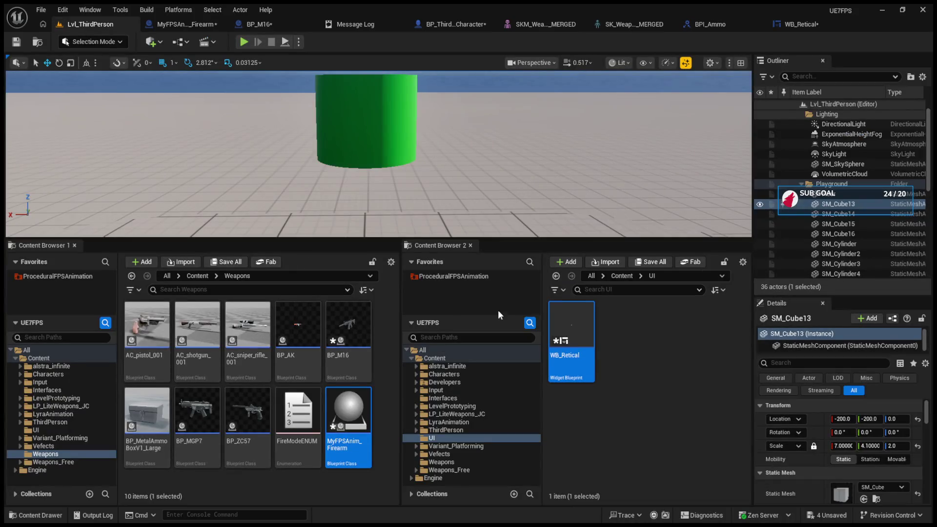
Delete the old BPI_Ammo asset from the Interfaces folder
click(445, 398)
click(565, 342)
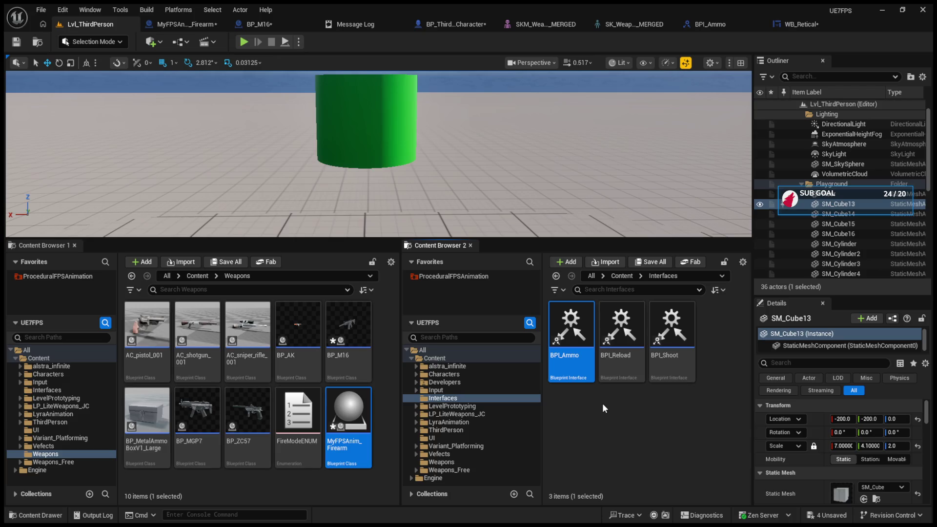
key(Delete)
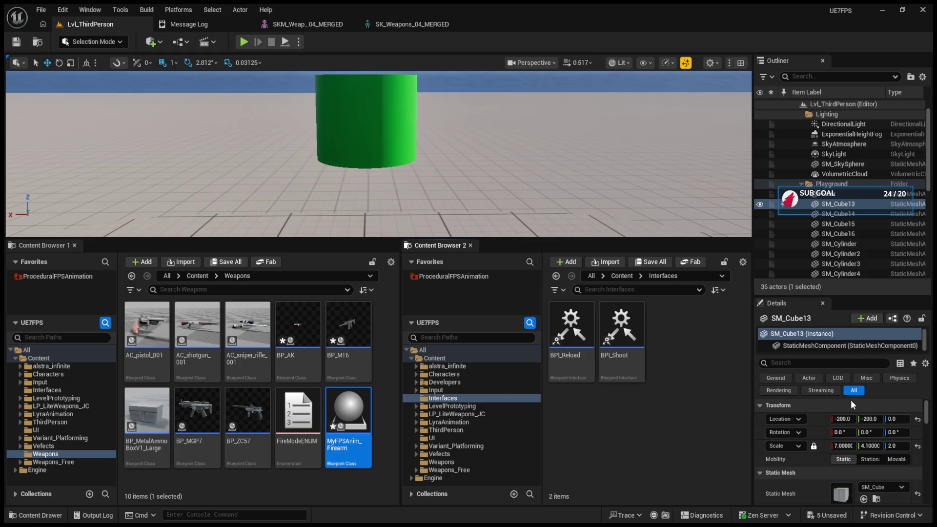
Create a new Blueprint Interface named BPI_Ammo, open it, and name its function 'Get Ammo'
text(BP)
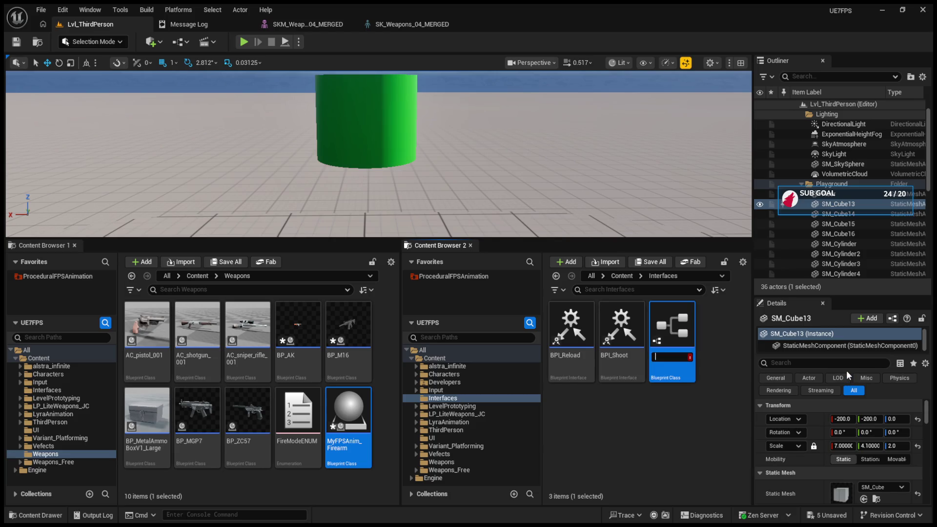
text(I_Amm)
text(o)
key(Return)
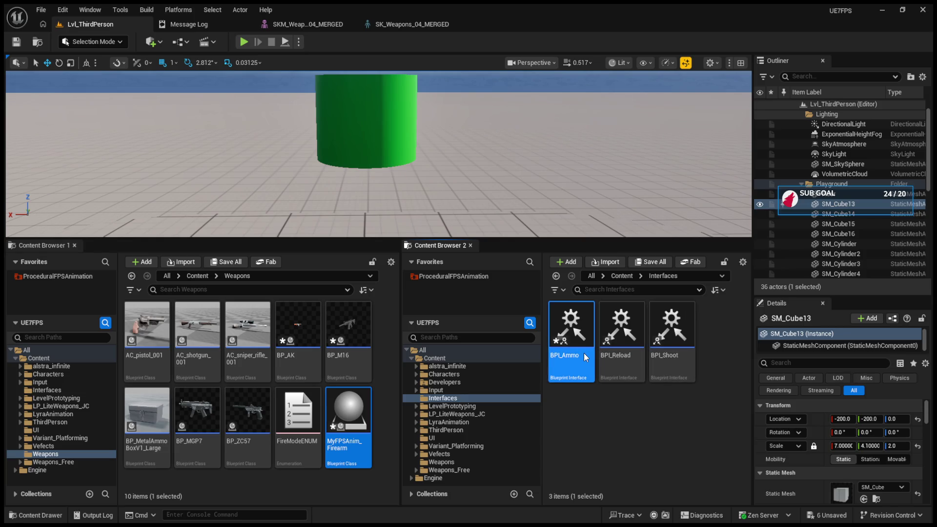
double_click(576, 356)
text(Get A)
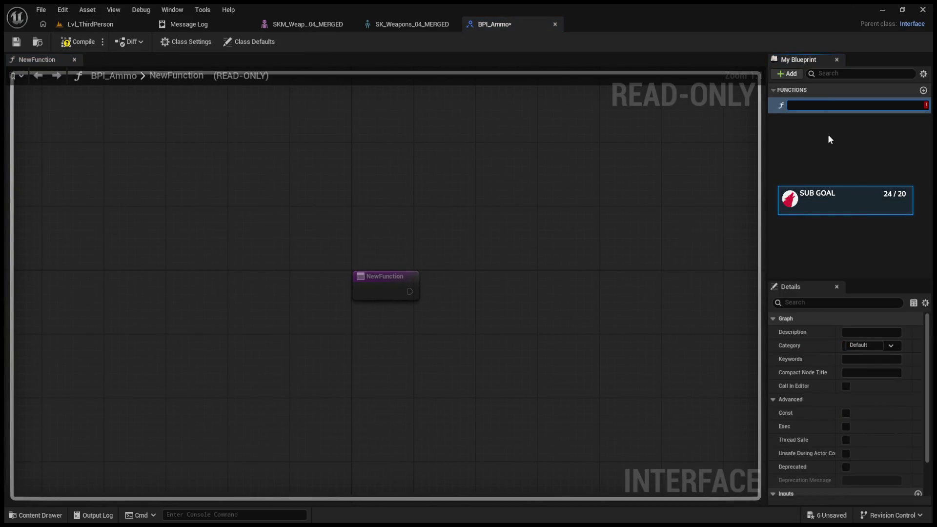
text(mmo)
Confirm the Get Ammo function name, compile, and add two outputs to Get Ammo
key(Return)
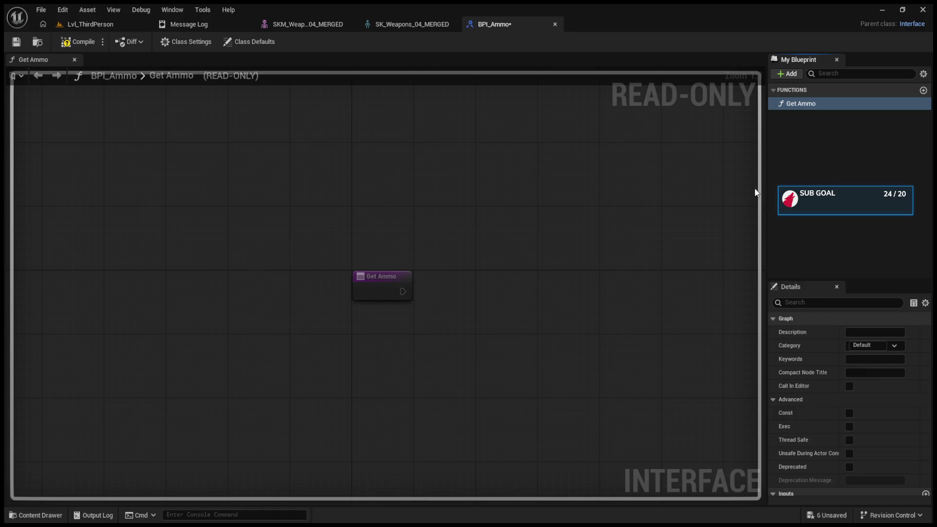
click(78, 41)
scroll(836, 317, down, 1)
scroll(837, 317, up, 1)
click(821, 107)
scroll(844, 426, down, 3)
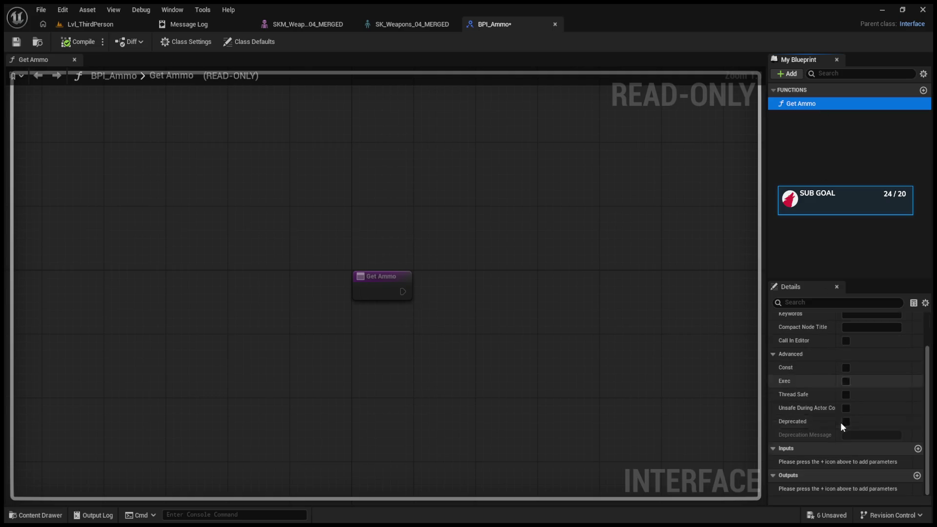
click(918, 475)
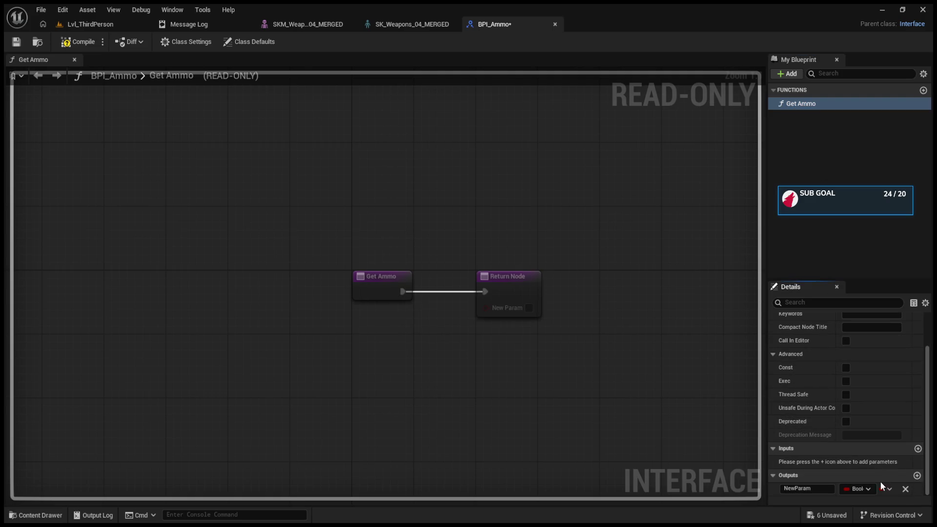
click(918, 476)
Name the two outputs Current Ammo and Max Ammo, then return to the level editor
click(798, 475)
double_click(798, 476)
text(Curren)
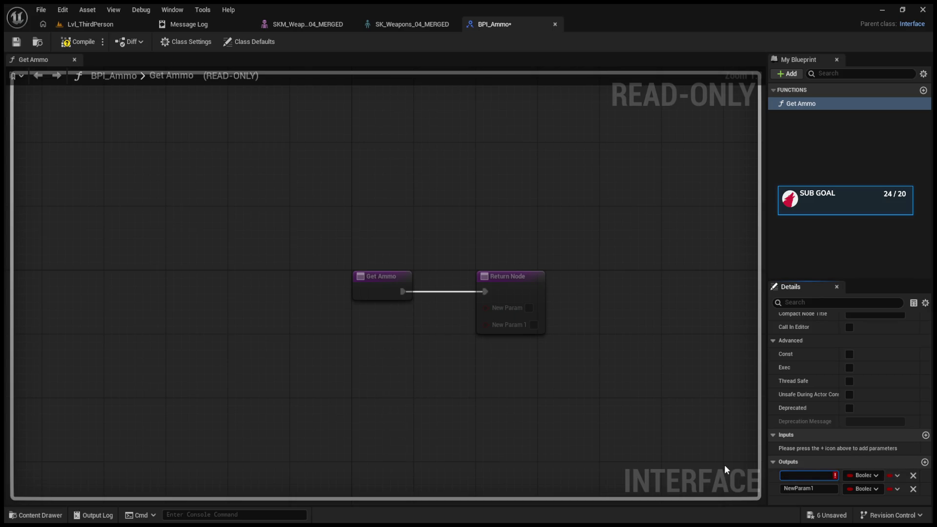
text(t Ammo)
key(Return)
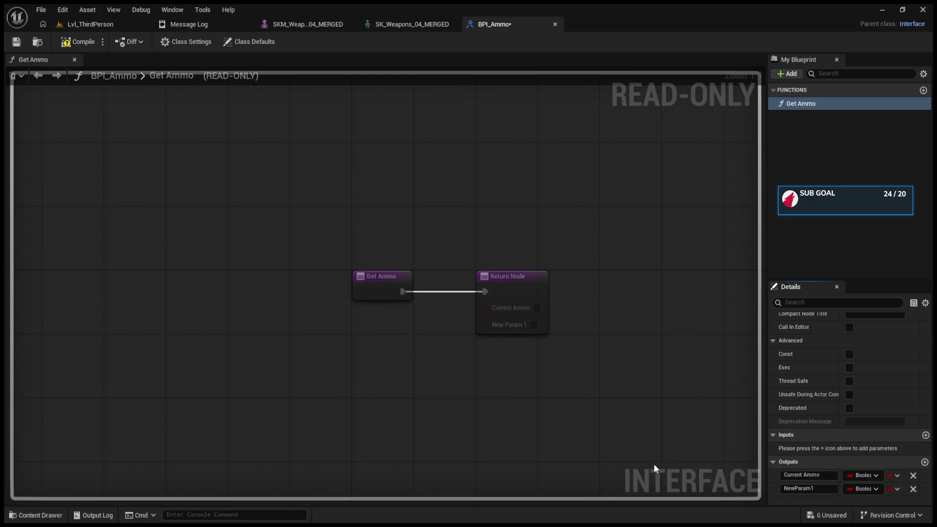
double_click(800, 488)
key(BackSpace)
text(Max Ammo)
key(Return)
click(92, 25)
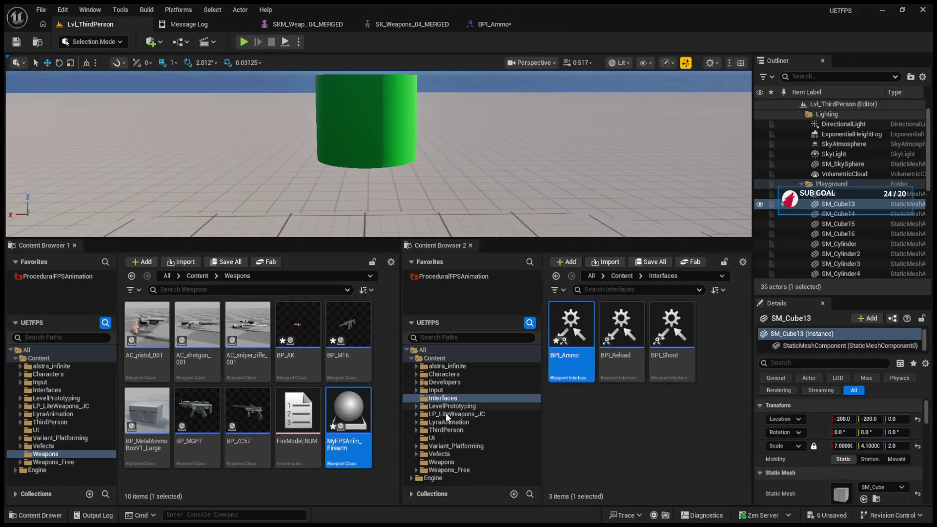
Open the WB_Retical widget blueprint from the UI folder
click(439, 438)
click(572, 361)
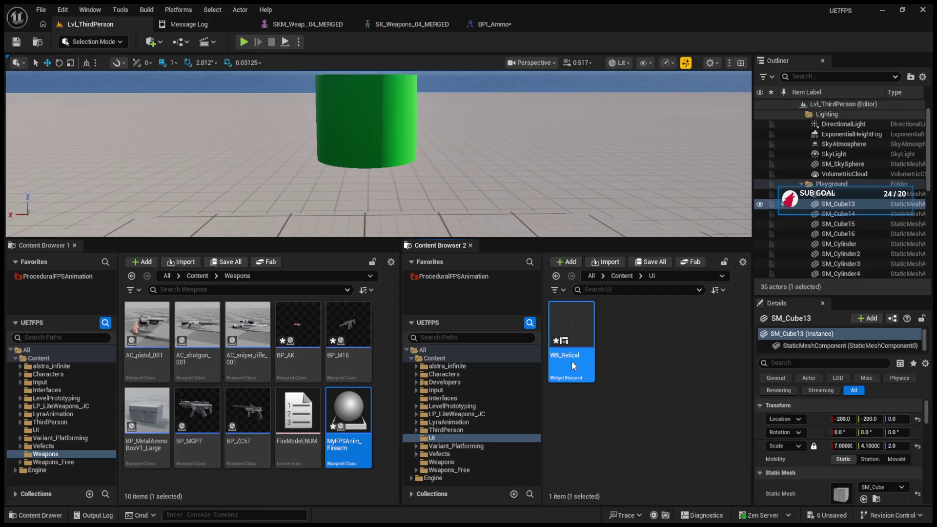
double_click(572, 361)
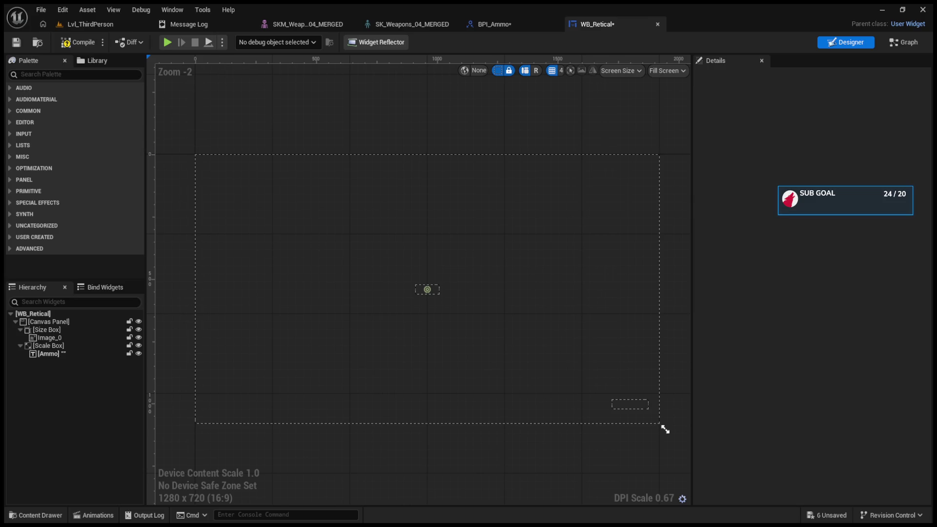
Review WB_Retical's Class Settings and its Get_Ammo_Text and GetAmmo functions, then show the Designer
click(903, 42)
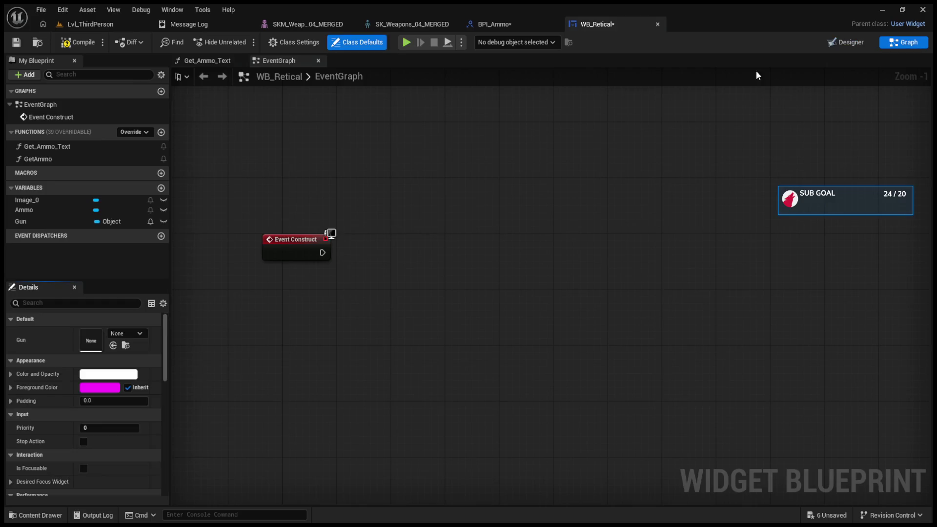
click(286, 42)
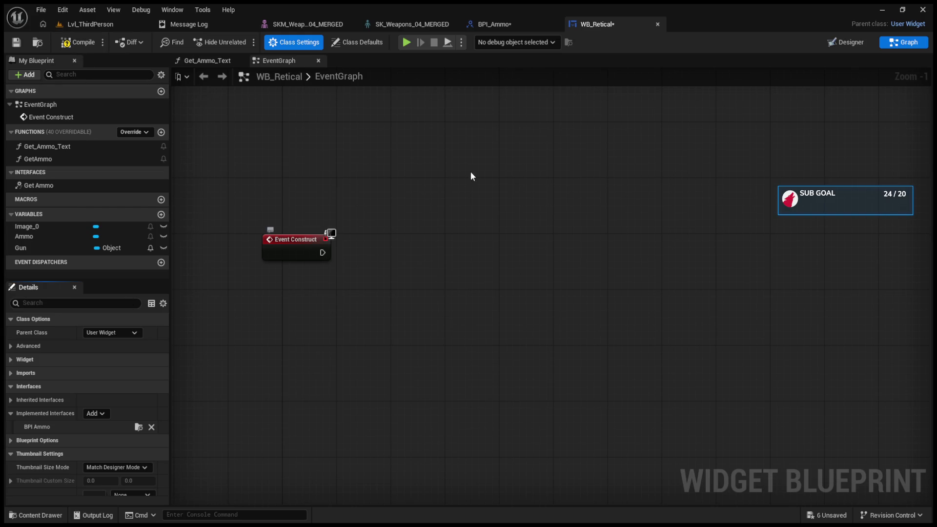
double_click(75, 145)
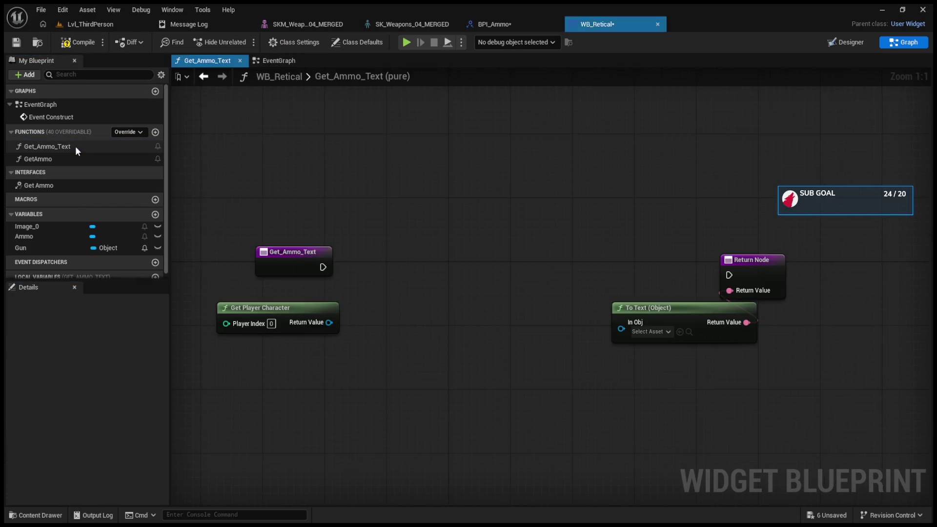
double_click(77, 155)
click(81, 146)
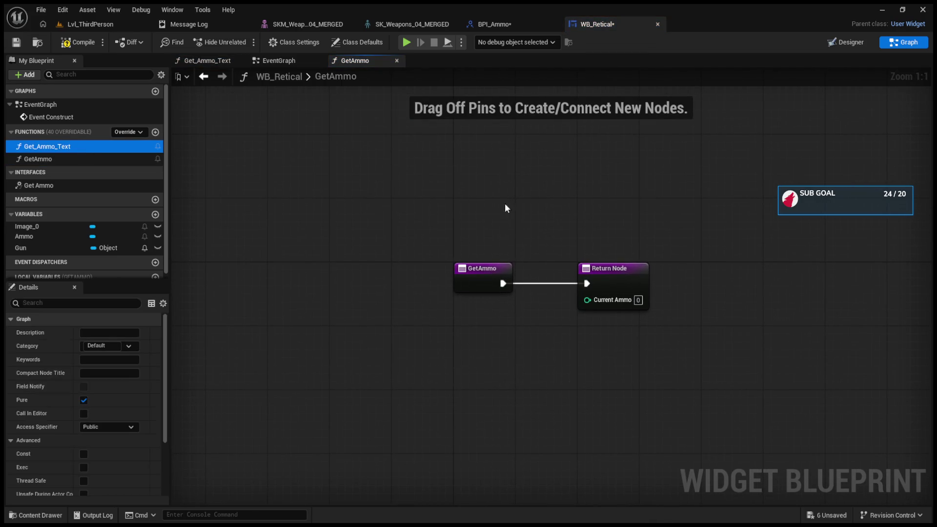
click(832, 45)
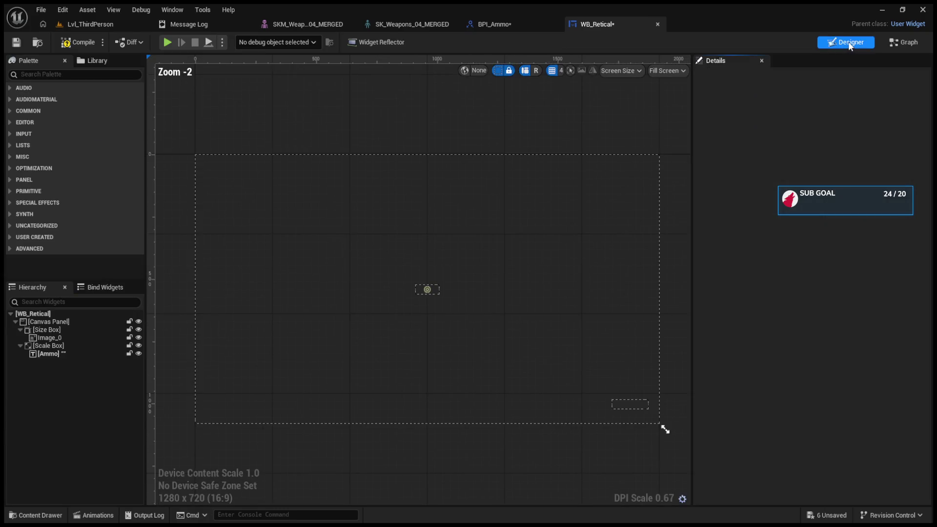
Select the Ammo text block, inspect GetAmmo, and open the Get_Ammo_Text function graph
click(58, 354)
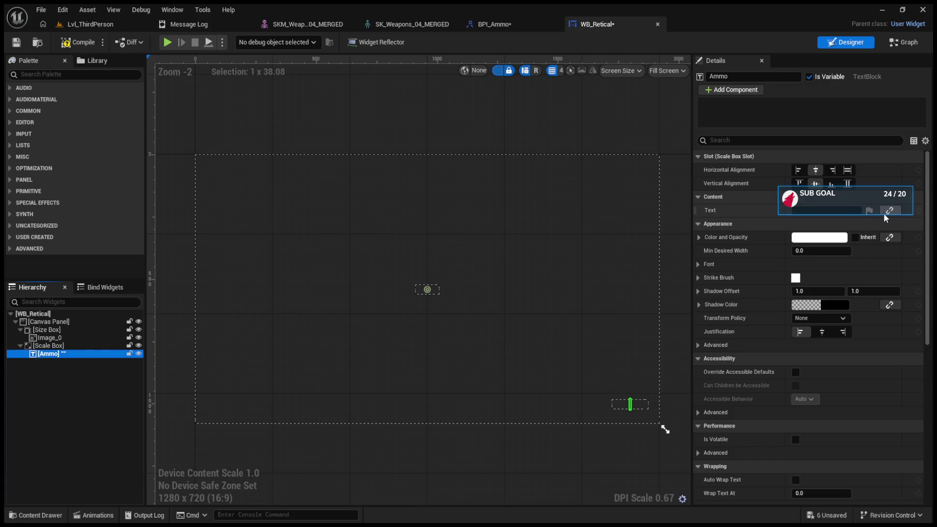
click(902, 48)
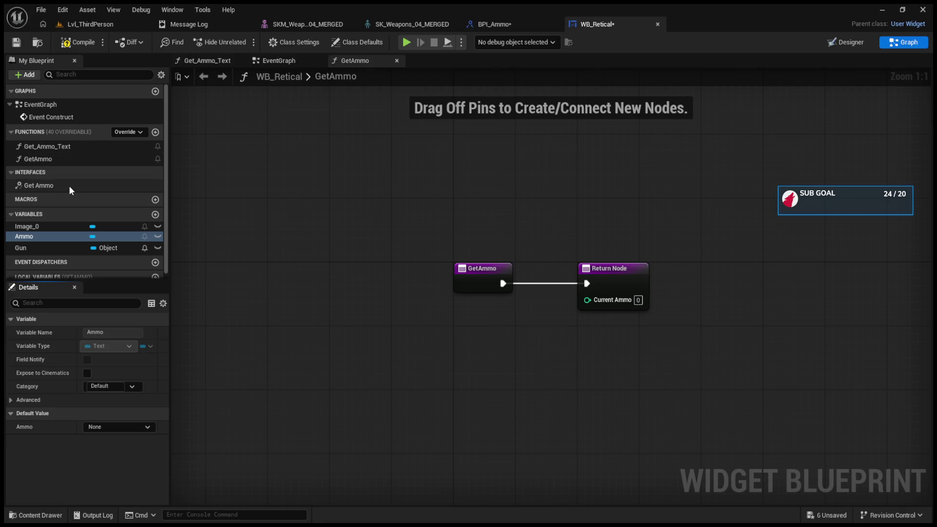
click(84, 146)
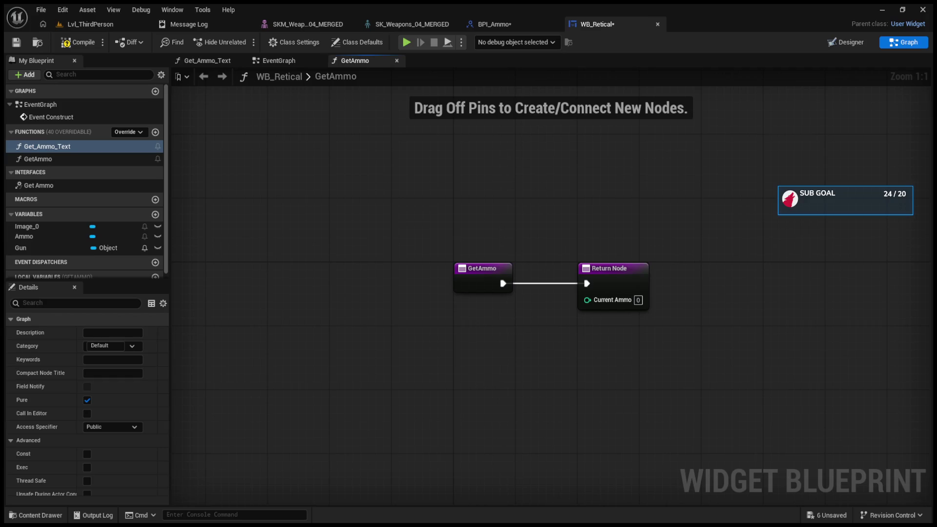
double_click(113, 146)
double_click(115, 157)
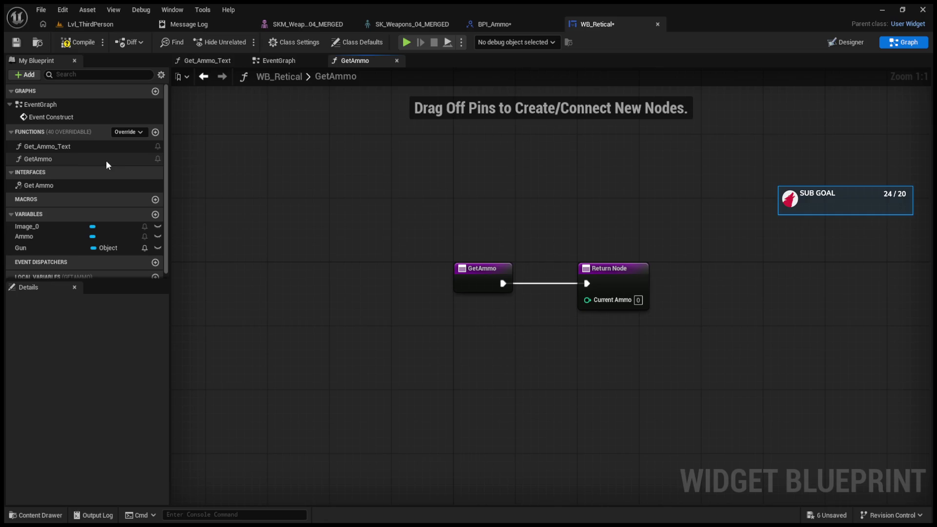
click(107, 162)
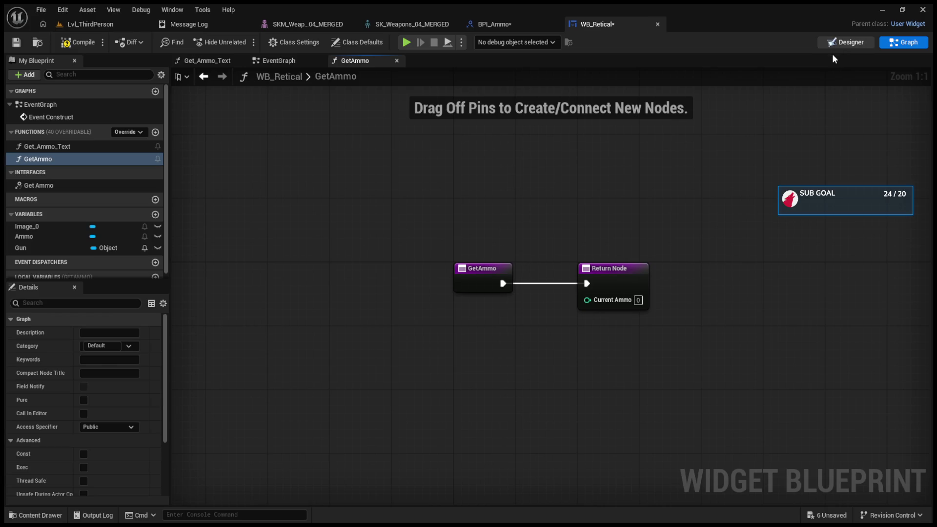
click(836, 42)
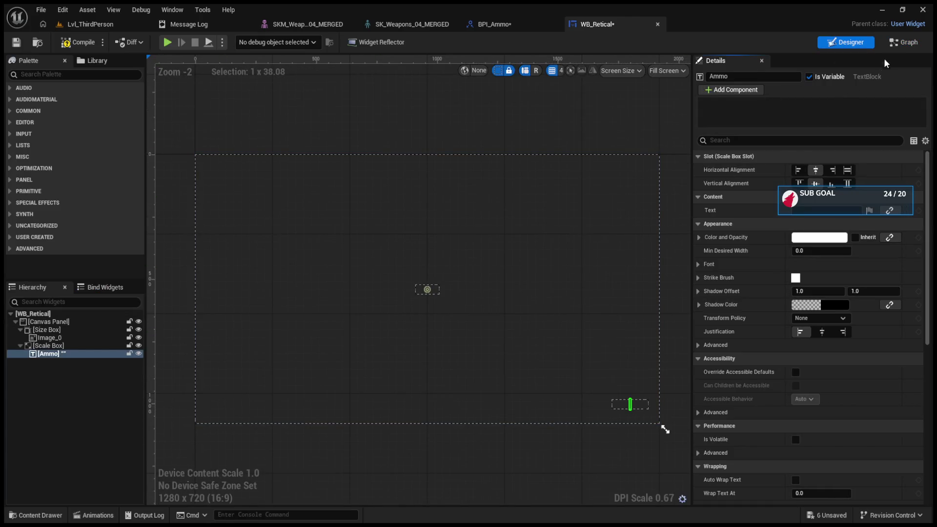
click(902, 43)
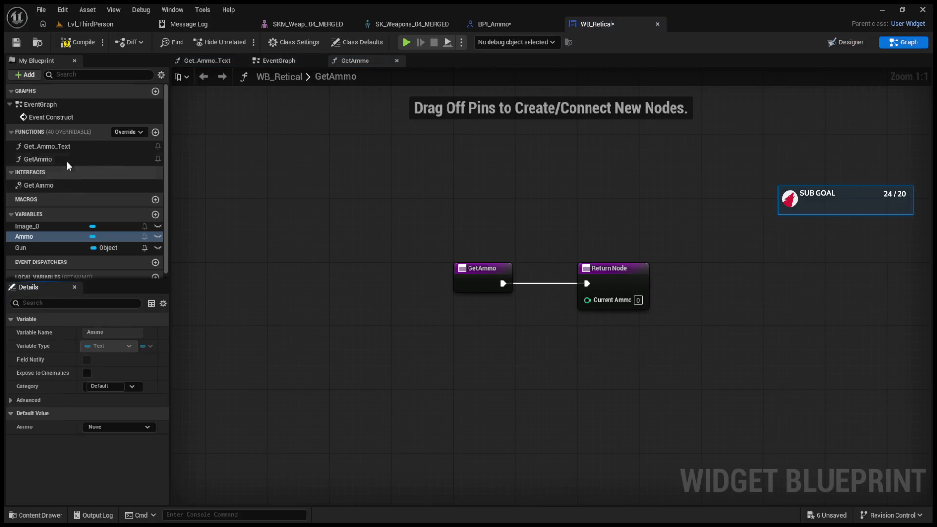
double_click(62, 146)
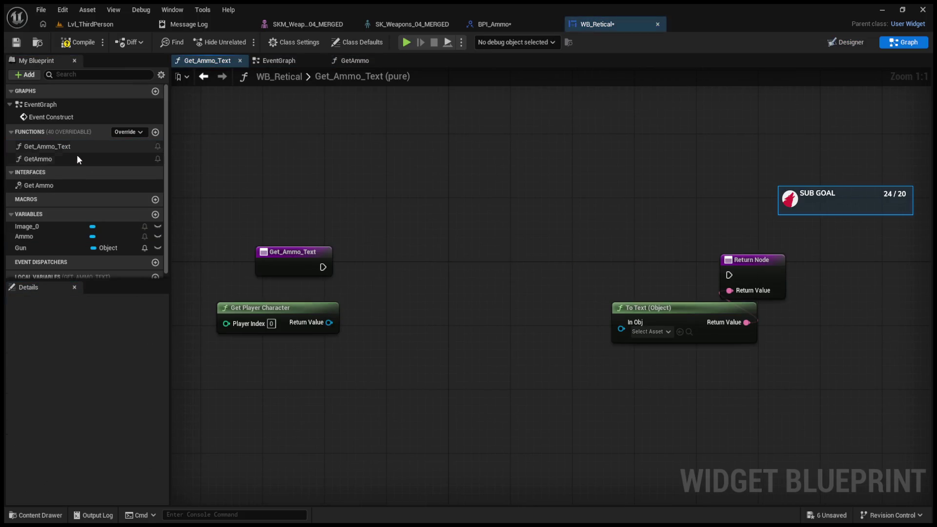
Replace the old nodes with Get Ammo targeting Get Player Character, wiring Current Ammo and execution to Return Node
drag(753, 424, 327, 312)
key(Delete)
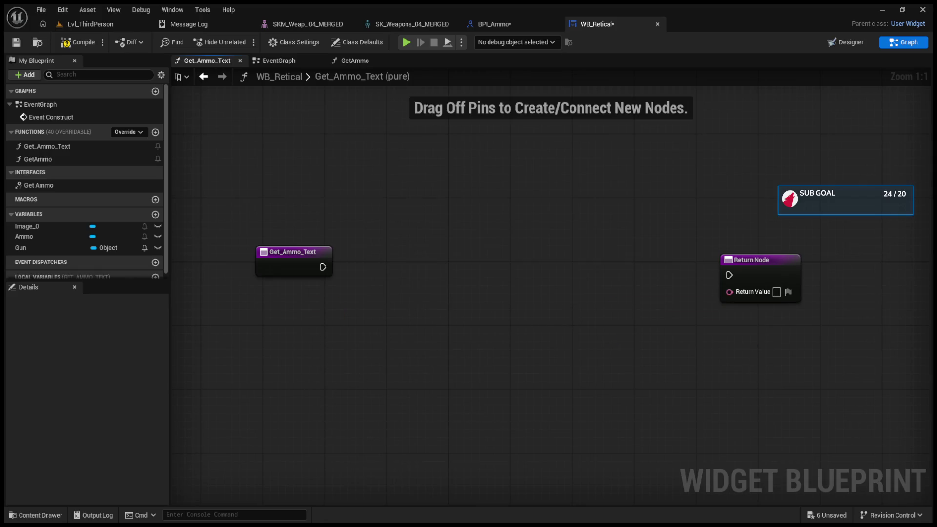
drag(323, 266, 406, 262)
drag(484, 274, 454, 251)
drag(400, 291, 301, 321)
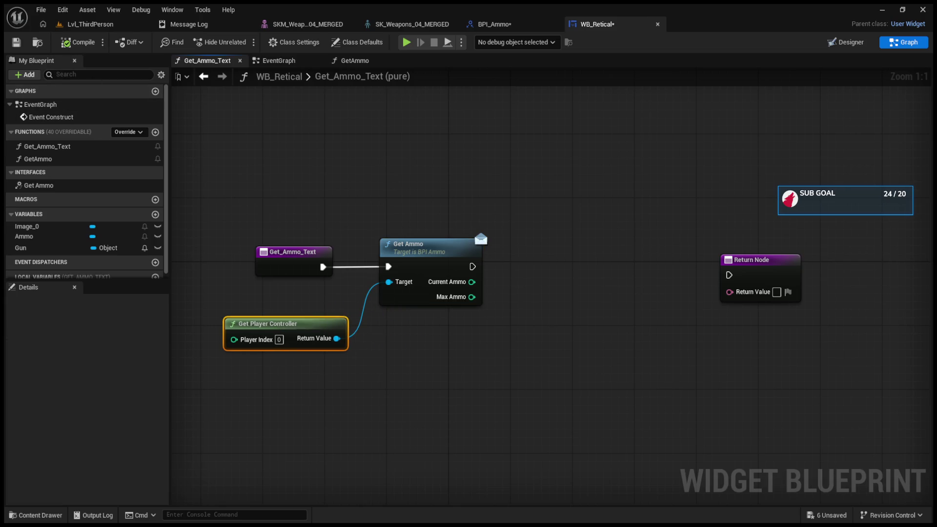
drag(388, 282, 353, 398)
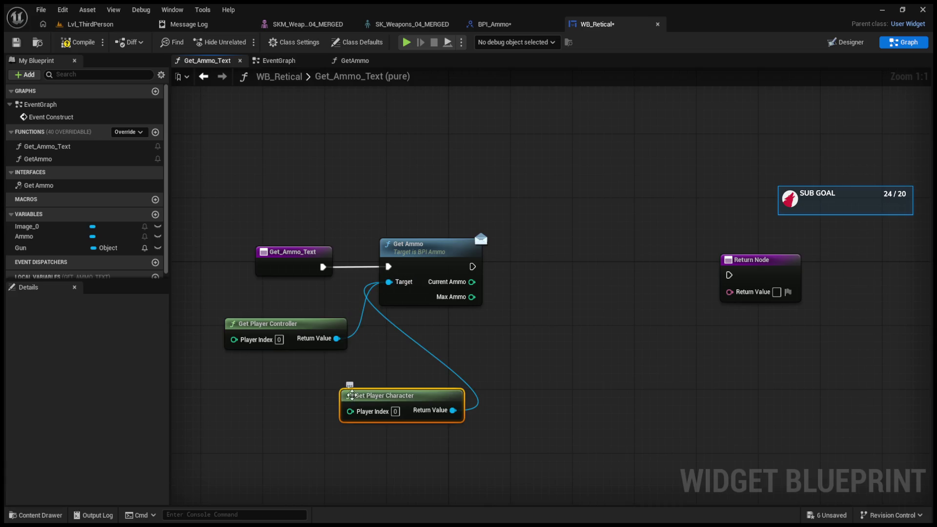
click(319, 348)
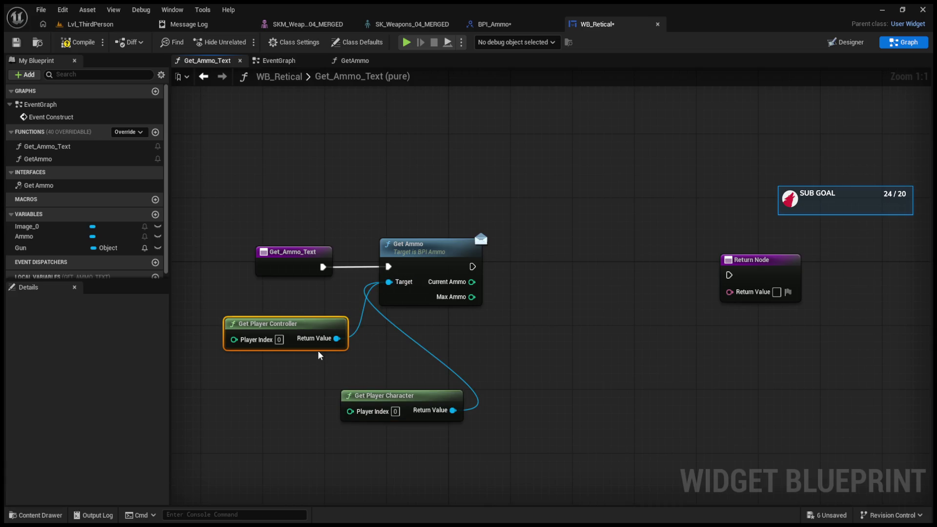
key(Delete)
drag(363, 393, 194, 319)
mouse_move(471, 282)
mouse_down()
mouse_move(669, 307)
mouse_move(730, 292)
mouse_up()
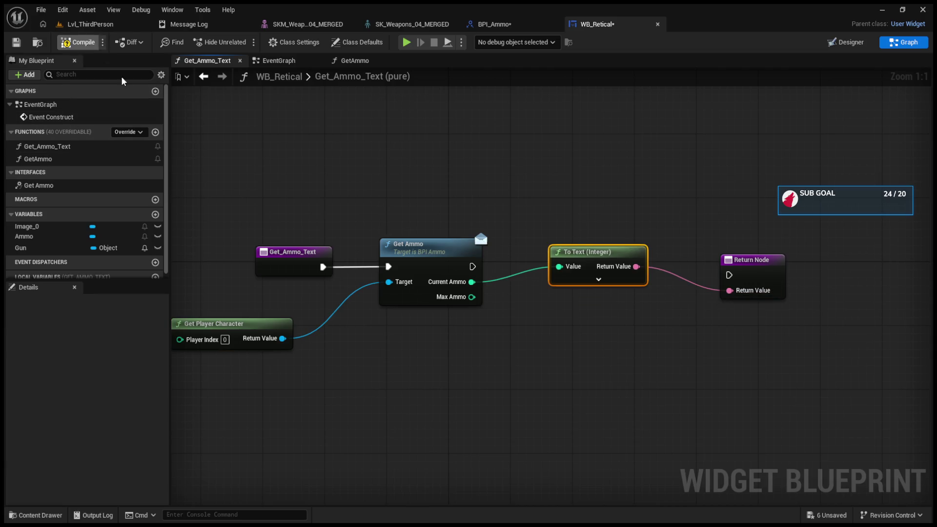
drag(472, 266, 730, 274)
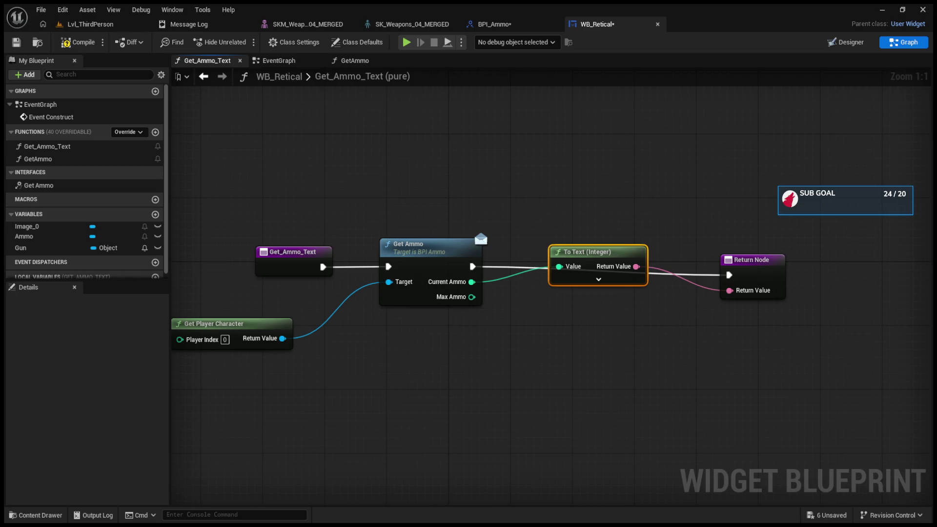
Enlarge the level viewport and start a play test of the ammo HUD
click(91, 24)
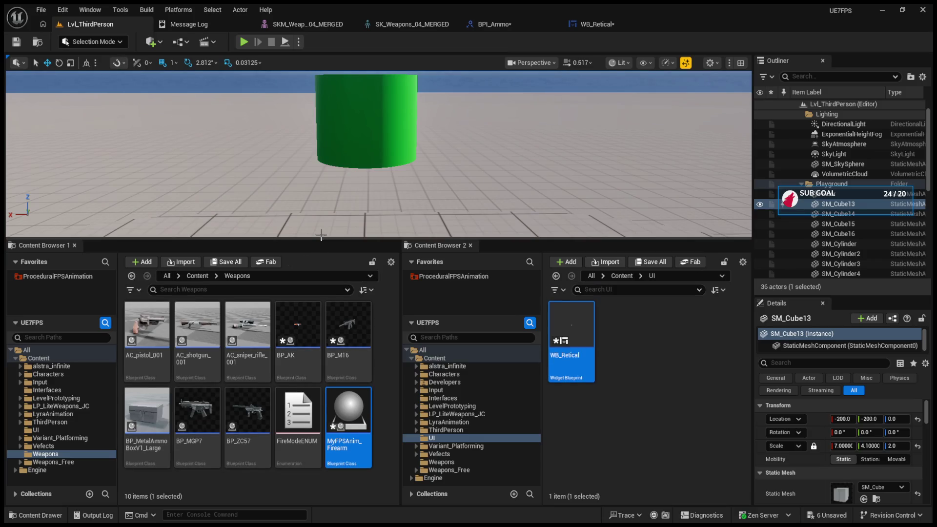
drag(327, 289, 327, 362)
click(243, 42)
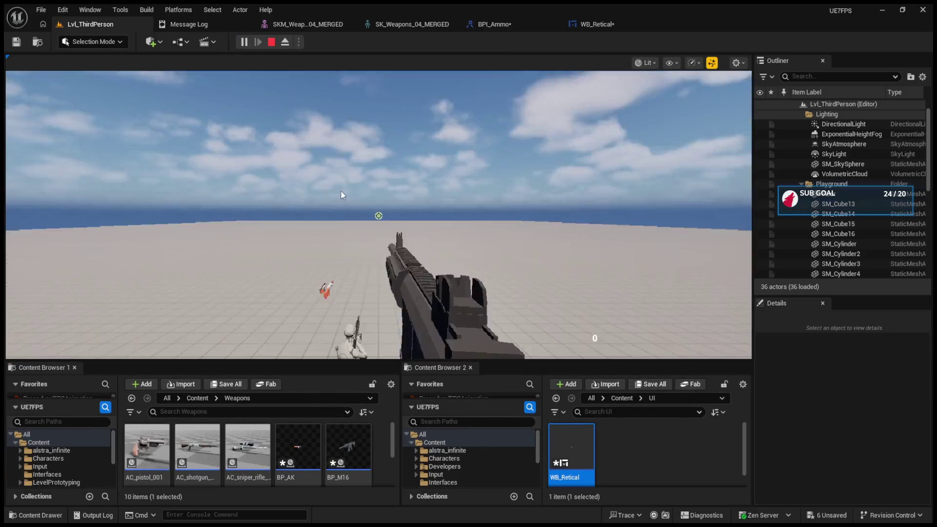
Fire the weapon in the play session, stop it with Esc, and enlarge the content browser panels
click(378, 215)
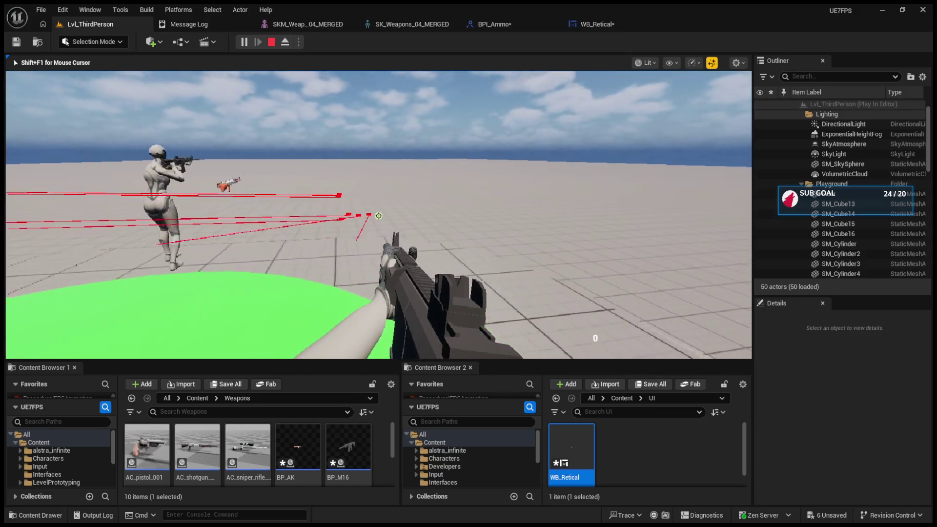
key(Escape)
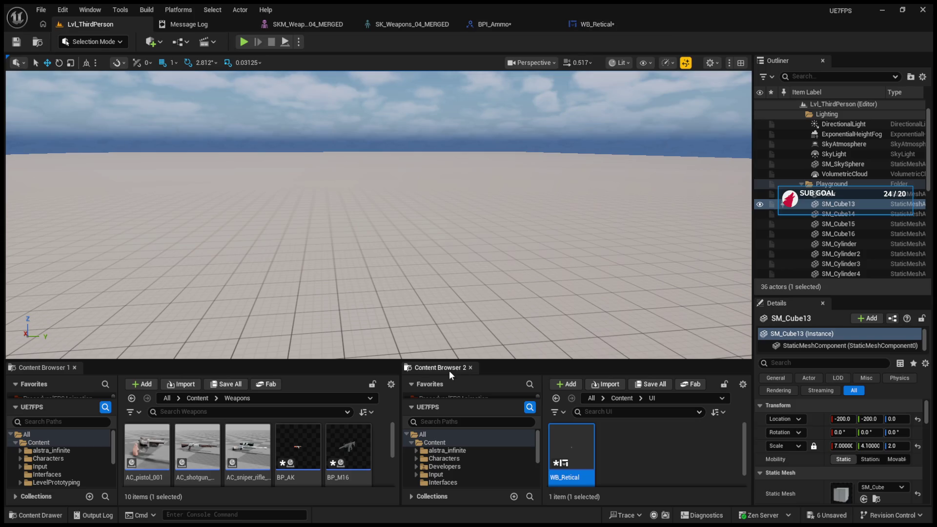
drag(446, 360, 446, 221)
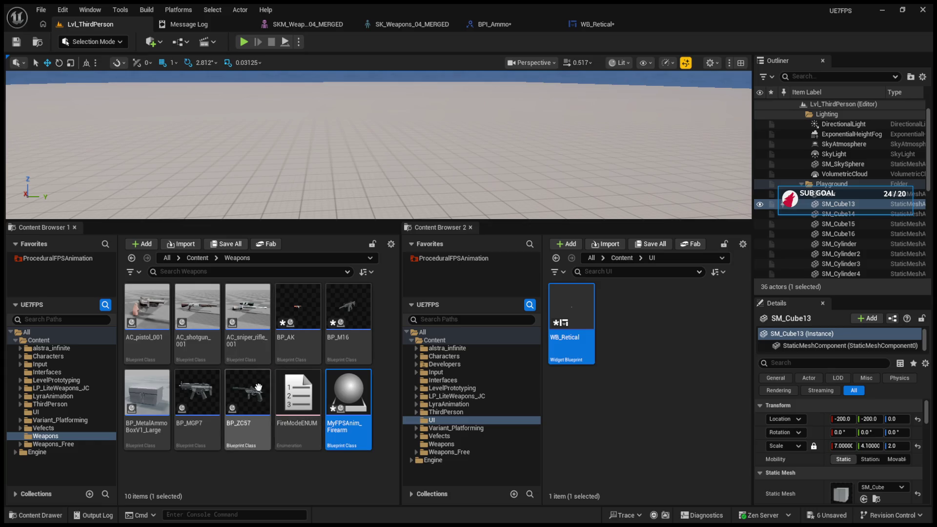
Open BP_M16, filter its properties by 'ammo', and delete the two ammo SET nodes after BeginPlay
click(331, 337)
double_click(330, 337)
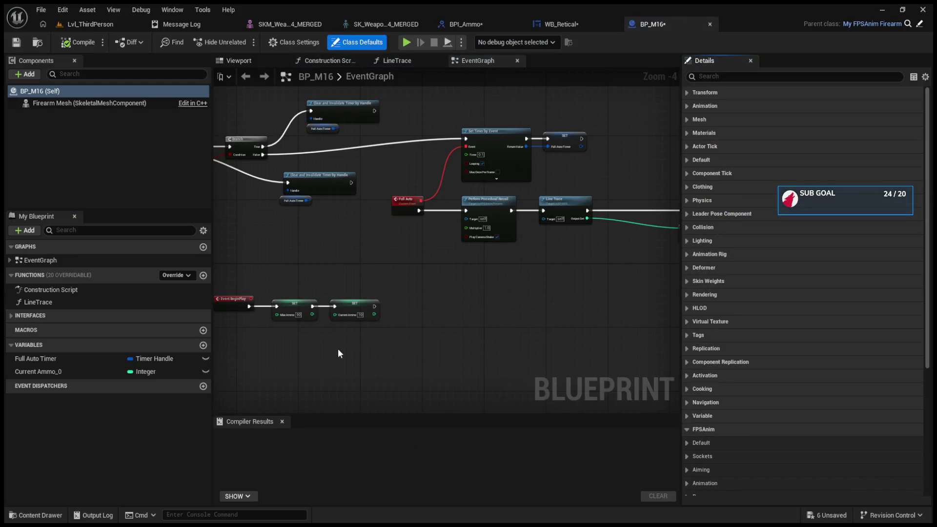
scroll(385, 335, up, 1)
scroll(384, 335, down, 1)
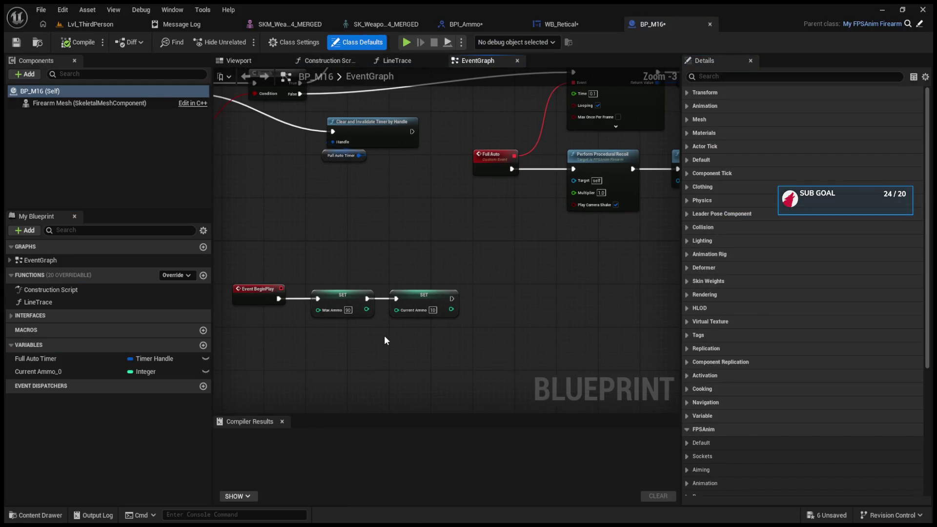
scroll(423, 326, up, 1)
scroll(422, 325, down, 2)
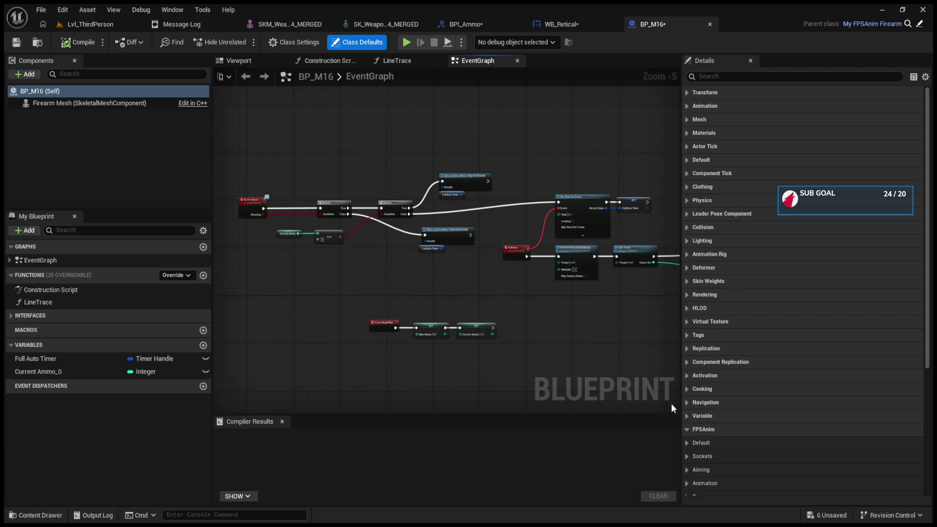
click(687, 428)
scroll(689, 420, down, 3)
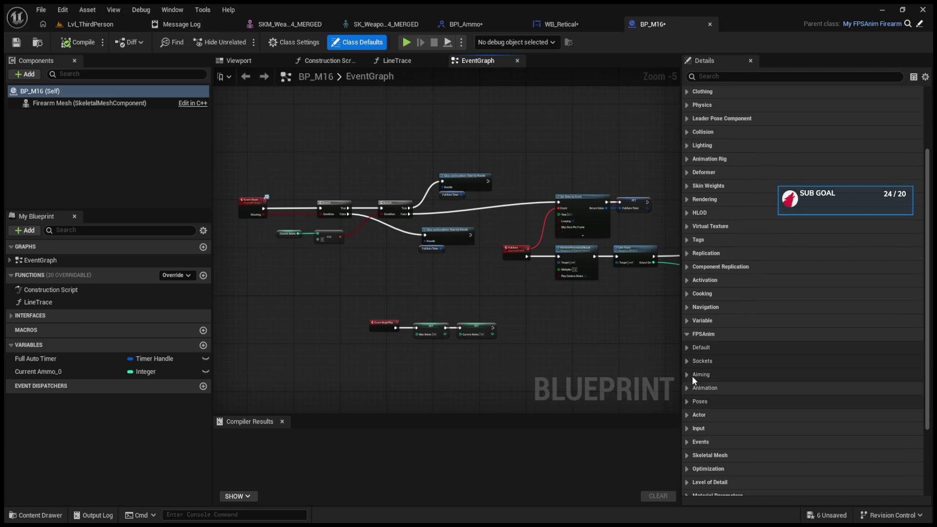
click(713, 80)
text(ammo)
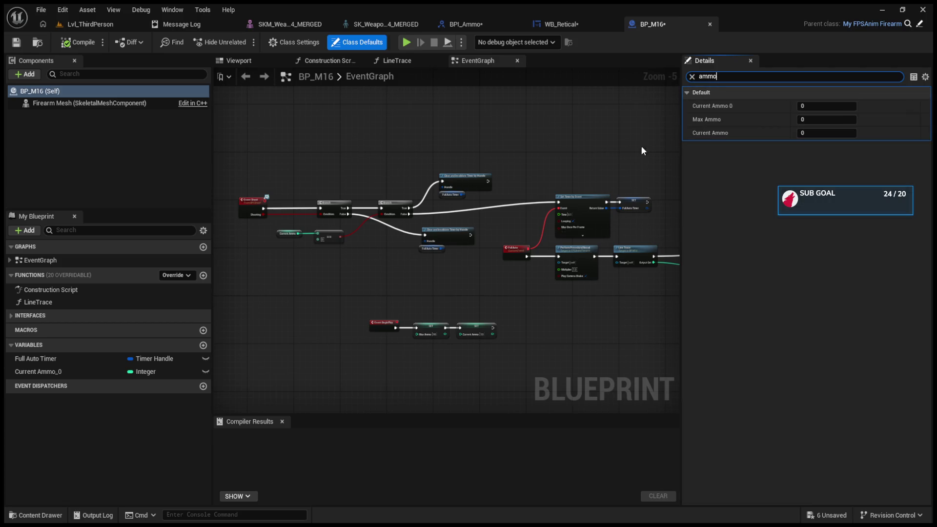
scroll(439, 335, up, 3)
drag(381, 351, 557, 312)
key(Delete)
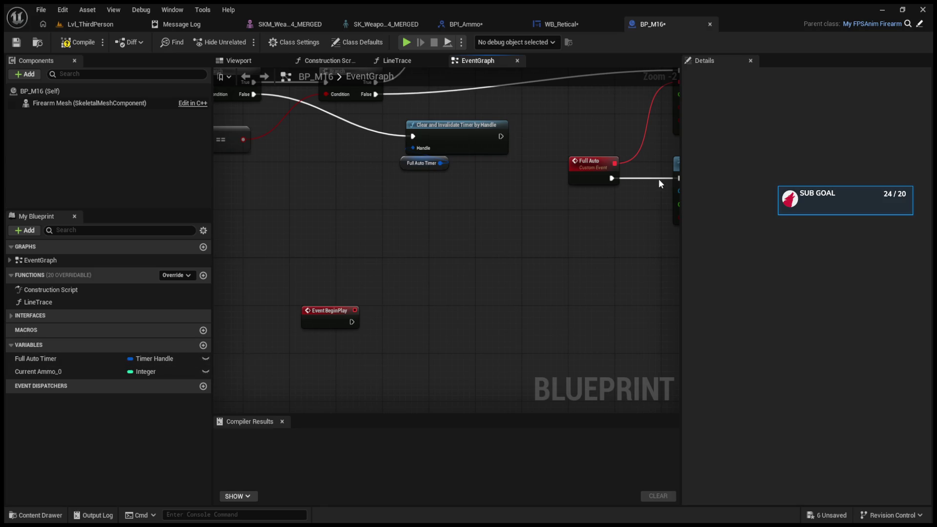
In BP_M16's Class Defaults, set Current Ammo 0 to 10 and Max Ammo to 20
click(128, 90)
click(817, 106)
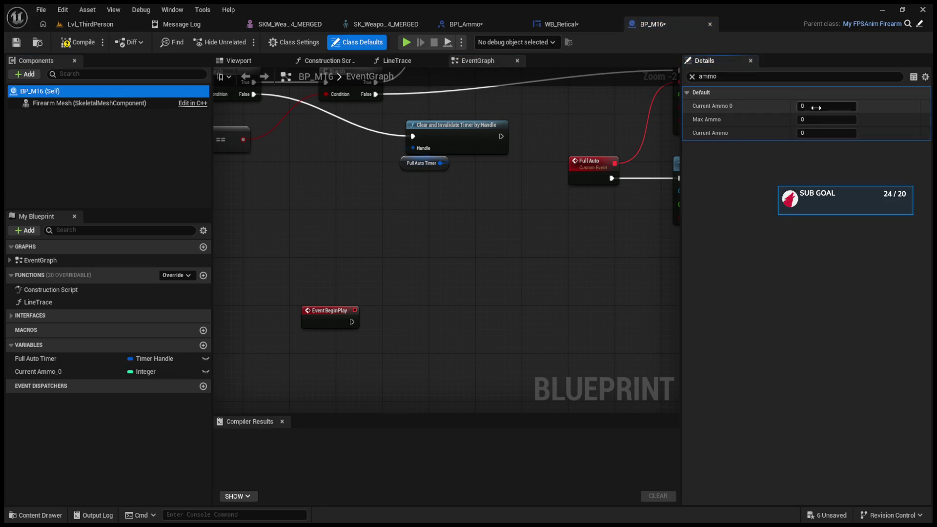
text(10)
click(822, 122)
text(20)
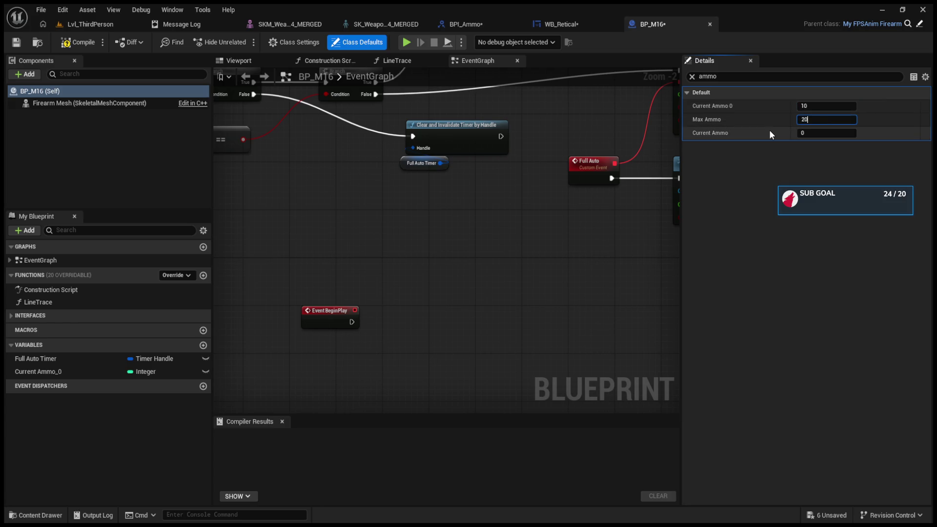
click(758, 189)
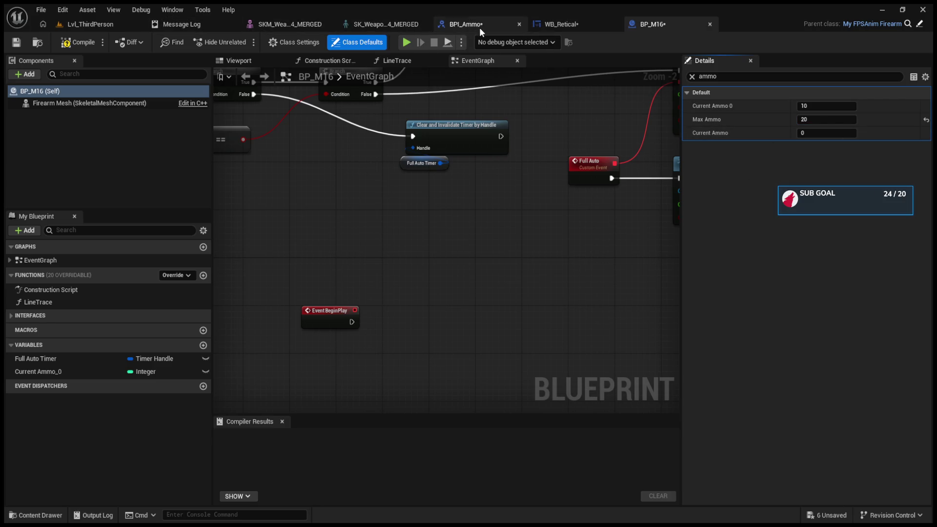
Check the MyFPSAnim_Firearm parent, delete BP_M16's duplicate Current Ammo_0 variable, and compile
click(65, 27)
click(341, 410)
double_click(338, 417)
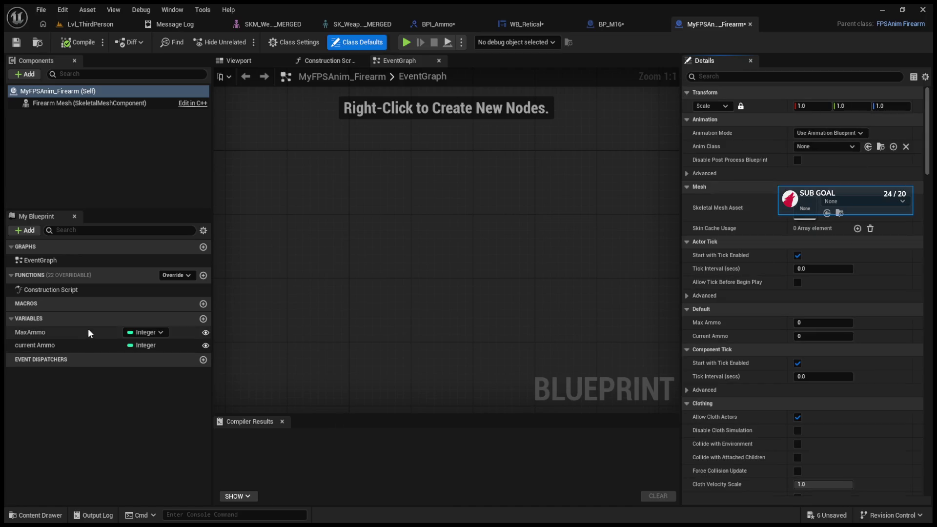
click(620, 23)
click(102, 371)
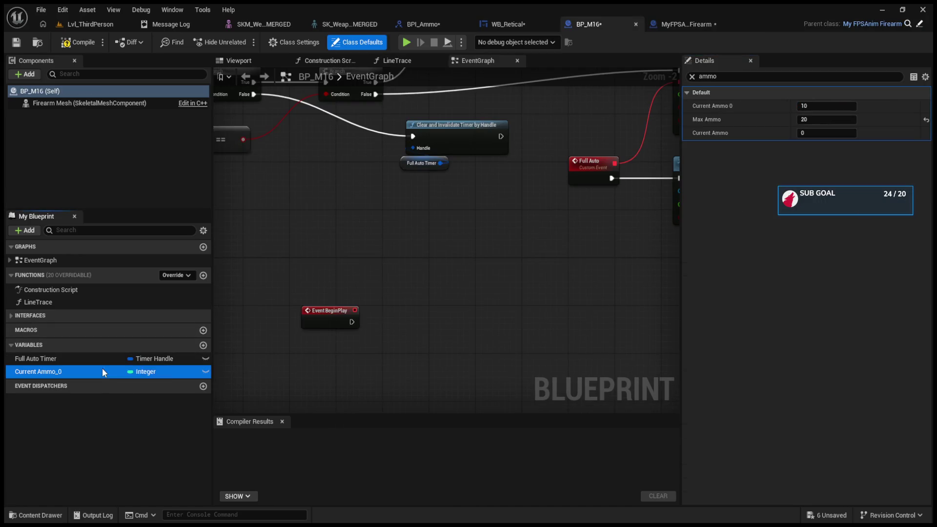
key(Delete)
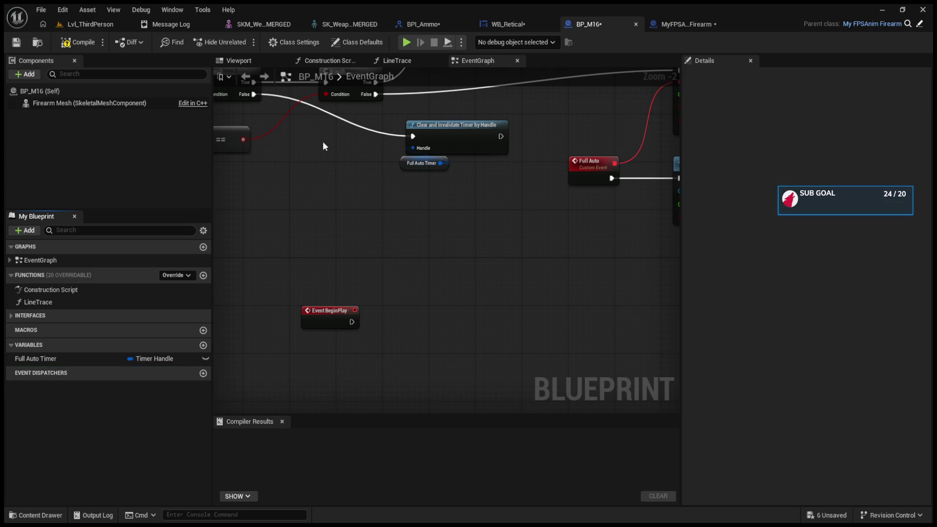
click(78, 42)
click(54, 88)
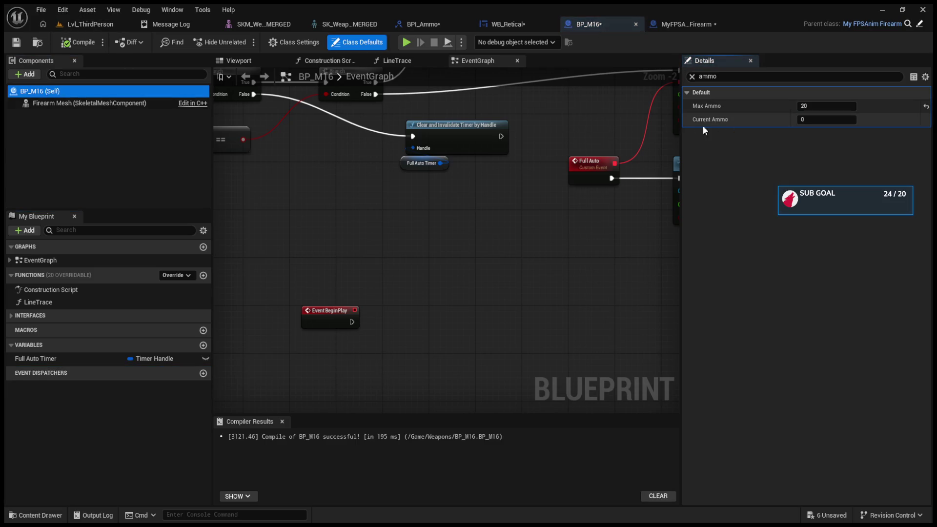
click(90, 24)
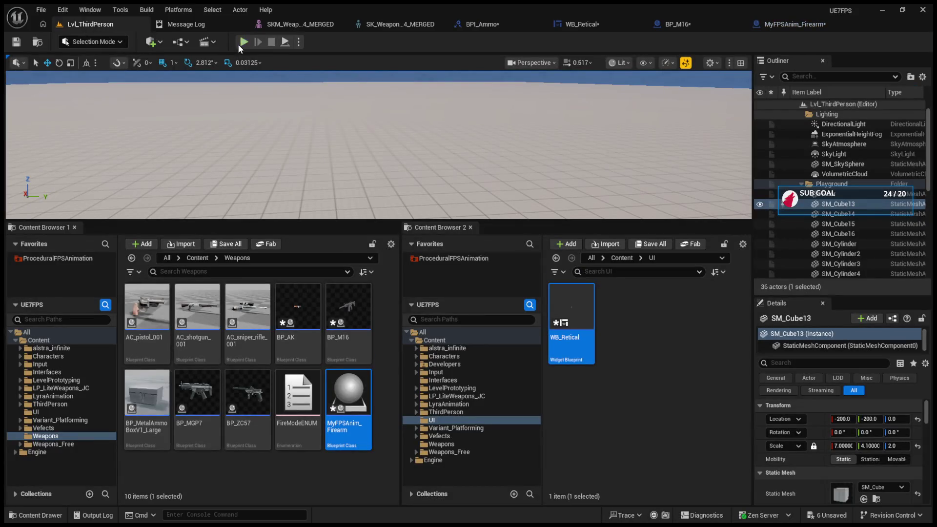
Play-test the level in an enlarged viewport and stop the session
click(241, 43)
drag(421, 221, 421, 404)
click(417, 314)
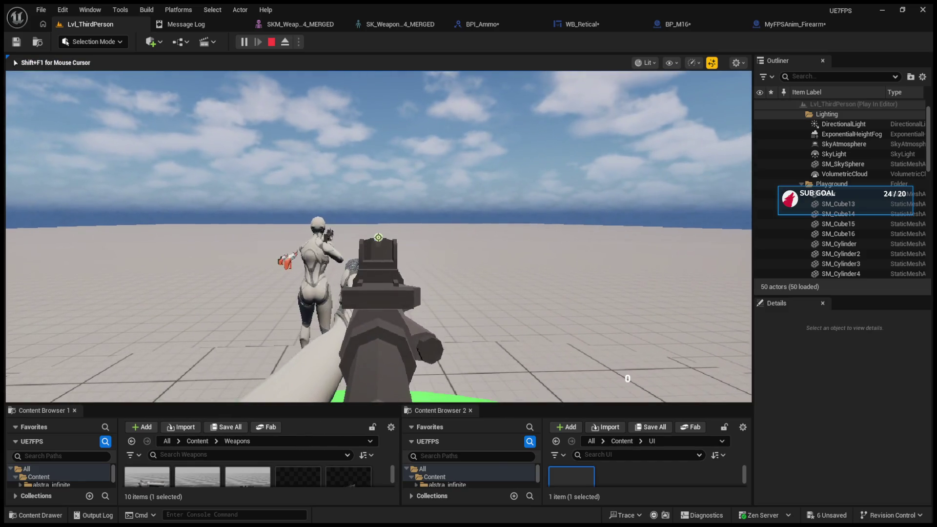
mouse_move(575, 347)
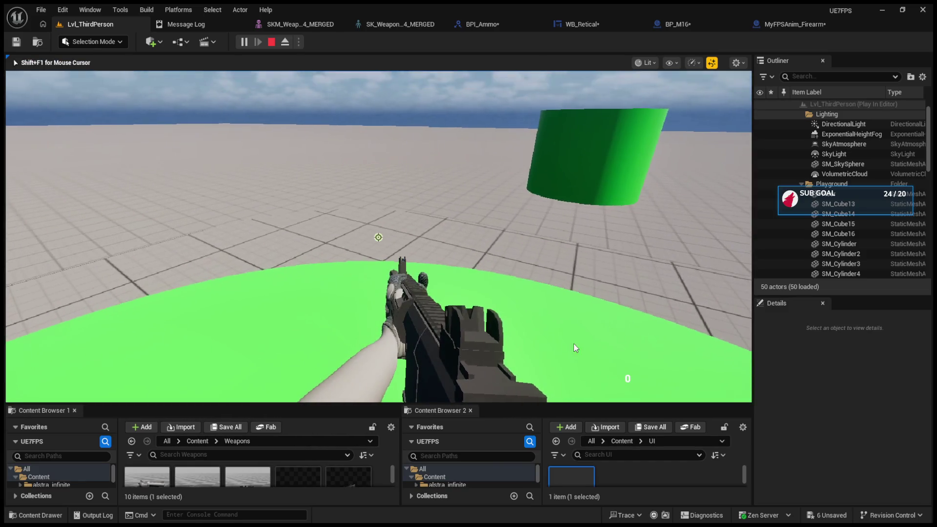
key(Escape)
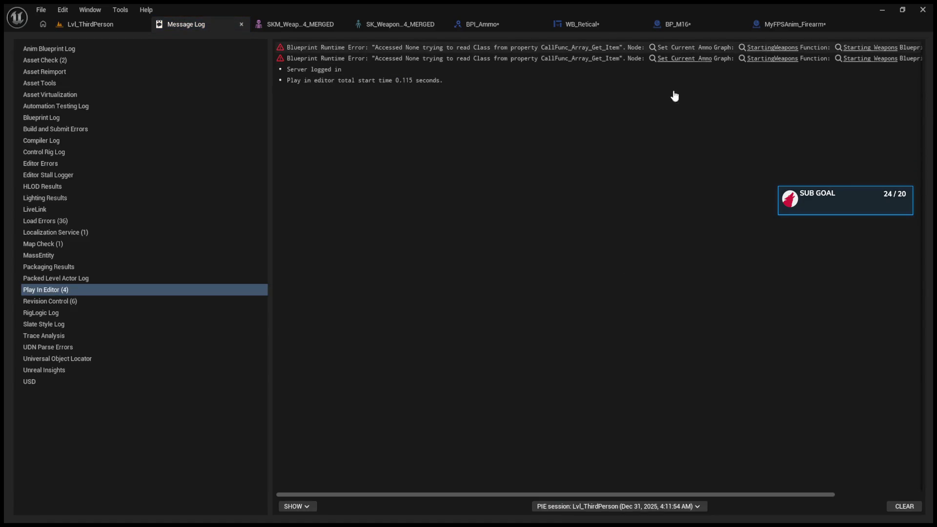
Delete the SET Current Ammo and SET Current Weapon Index nodes in StartingWeapons and compile
click(683, 59)
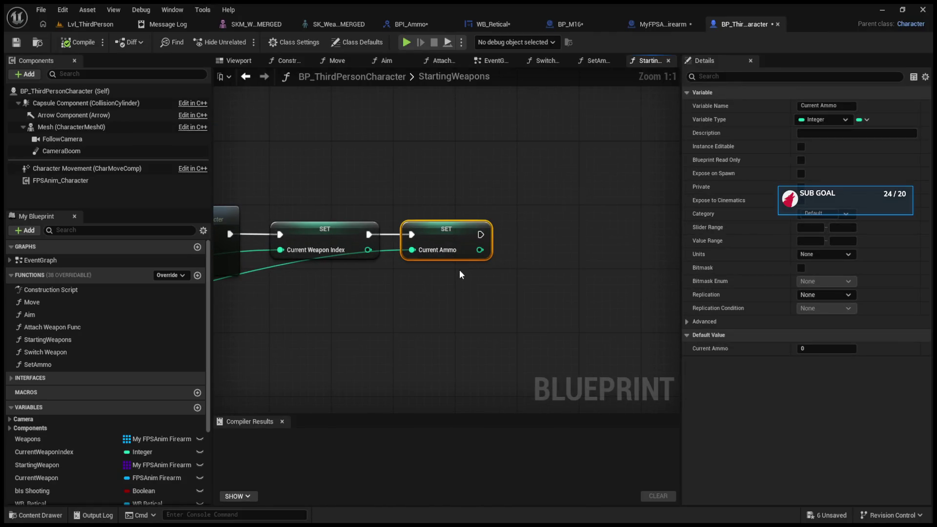
key(Delete)
drag(341, 195, 362, 270)
key(Delete)
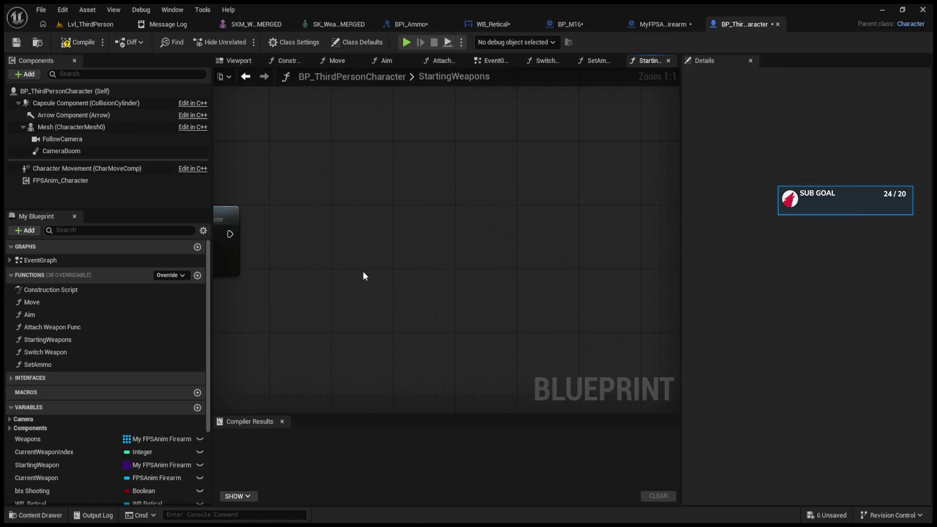
click(78, 42)
Run another play test from the level editor, stop it, and return to the StartingWeapons graph
click(90, 24)
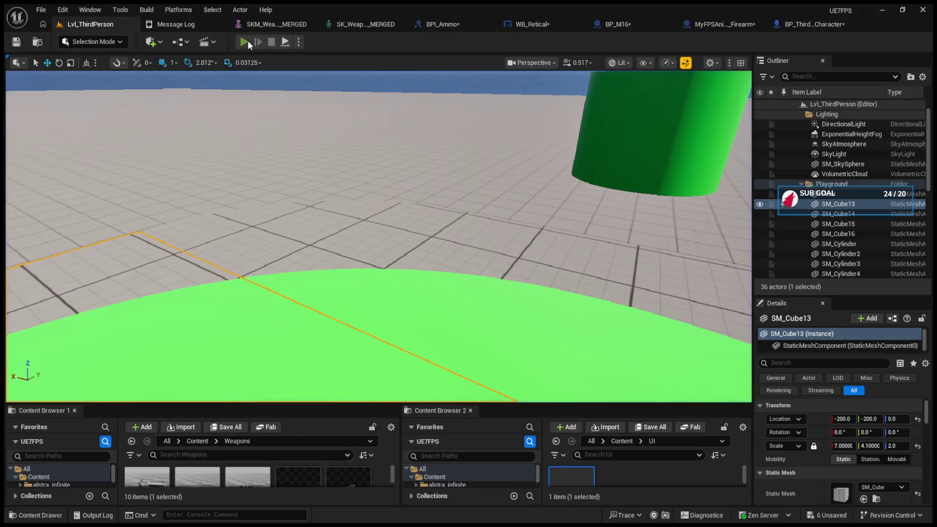
click(244, 42)
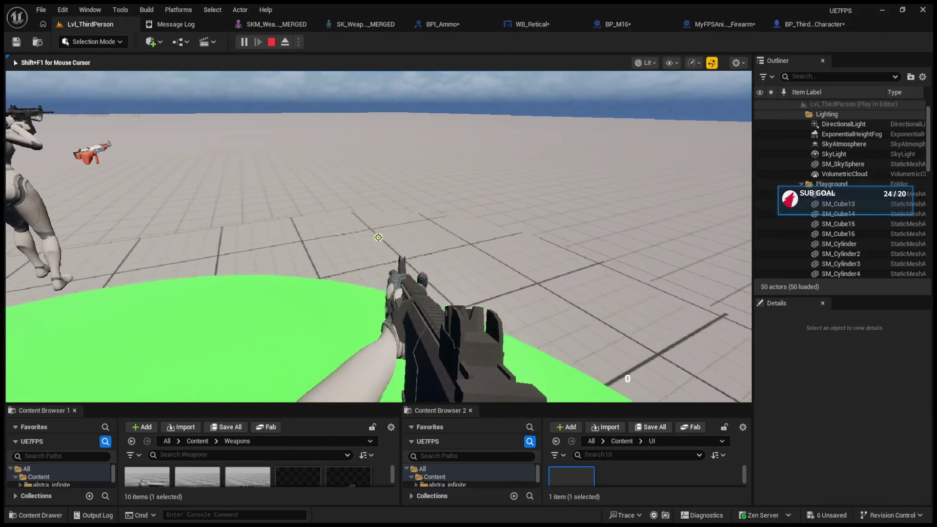
key(Escape)
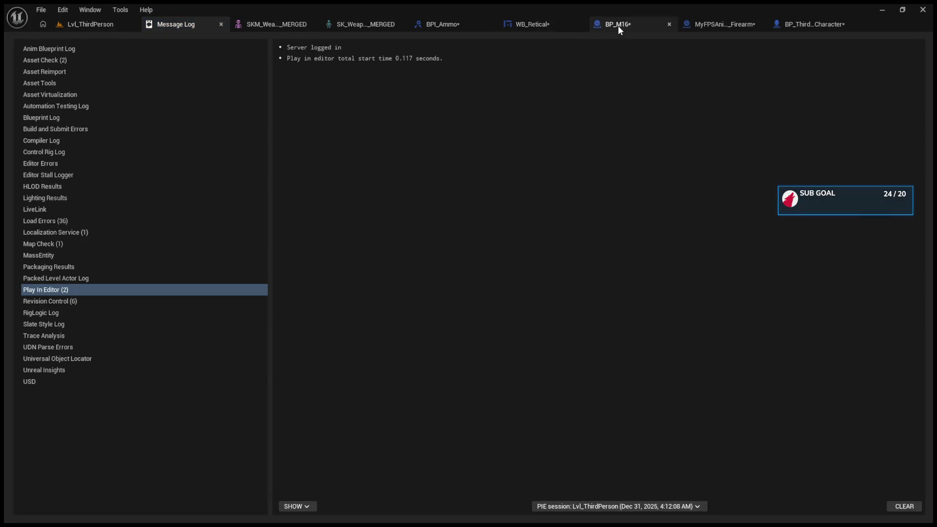
click(711, 25)
click(713, 23)
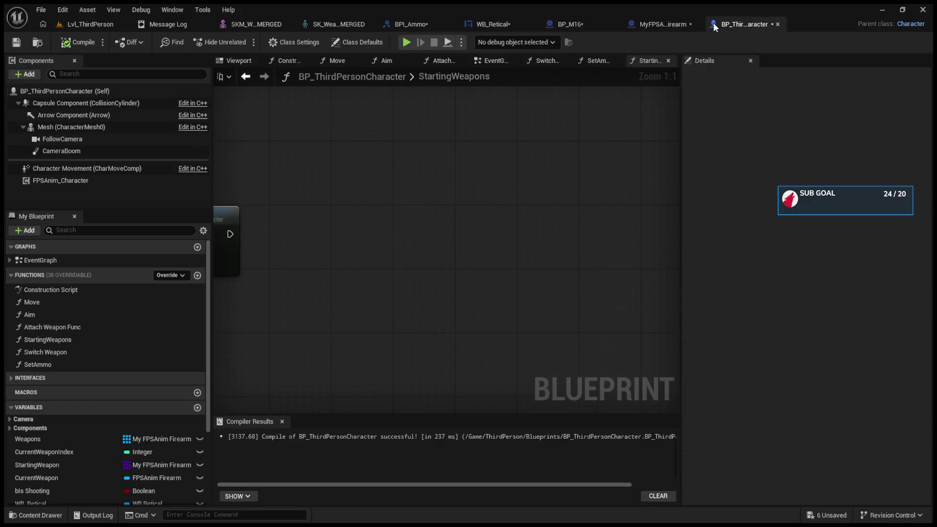
Delete the Starting Weapon, GET and Get Class Defaults nodes from StartingWeapons
scroll(513, 176, down, 4)
scroll(526, 229, up, 4)
scroll(526, 230, down, 3)
scroll(519, 282, up, 3)
drag(313, 309, 532, 396)
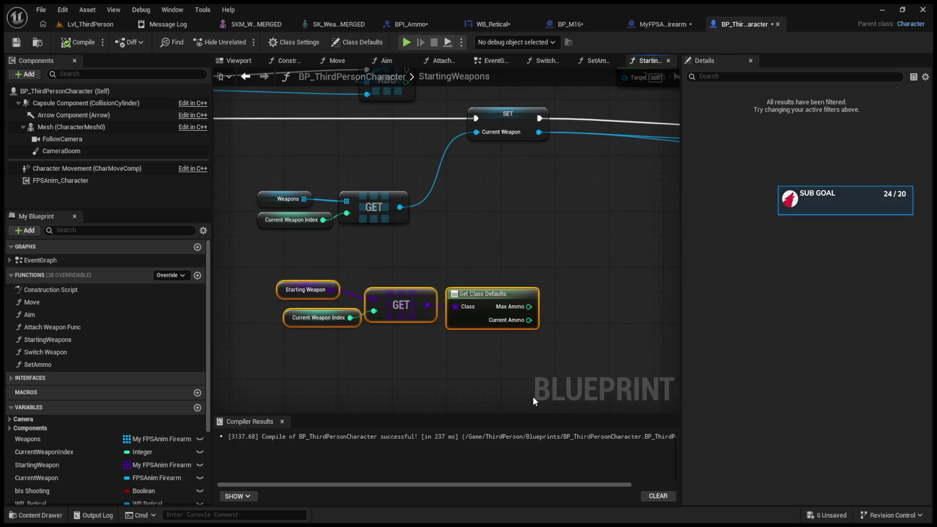
key(Delete)
Switch to BP_M16 and open its LineTrace function graph
click(566, 27)
scroll(632, 263, down, 2)
mouse_move(632, 263)
mouse_down()
mouse_move(387, 257)
mouse_move(398, 255)
mouse_move(326, 234)
mouse_move(555, 284)
mouse_up()
double_click(616, 260)
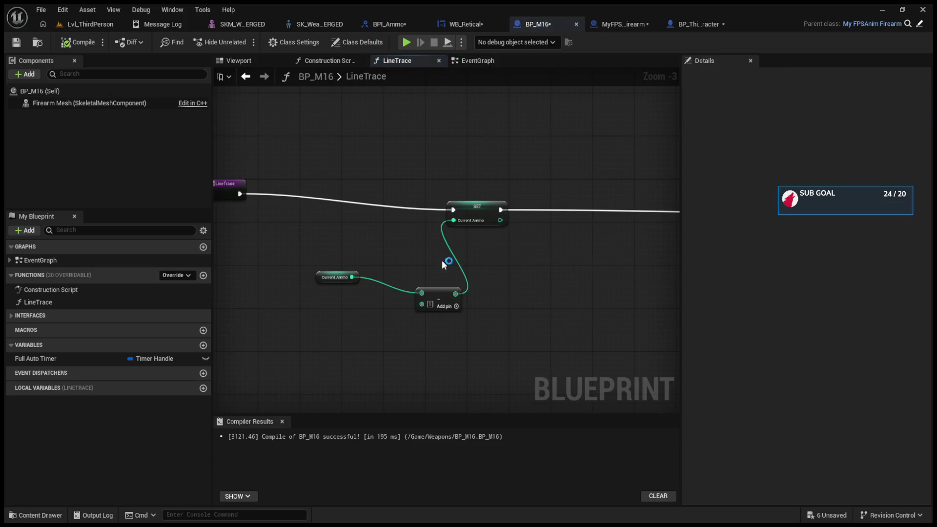
Tidy the Current Ammo getter and subtract node, and set Current Ammo's default value to 10
click(337, 281)
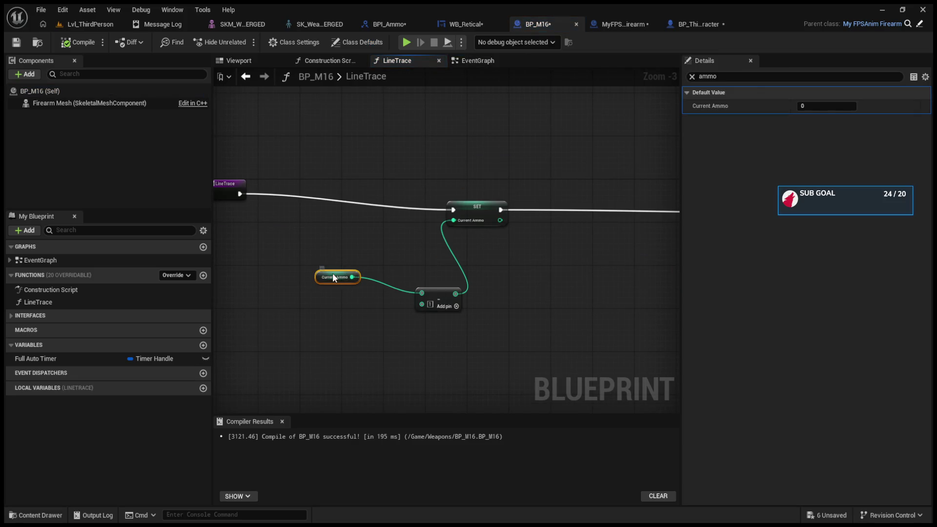
drag(333, 277, 312, 251)
drag(438, 299, 406, 271)
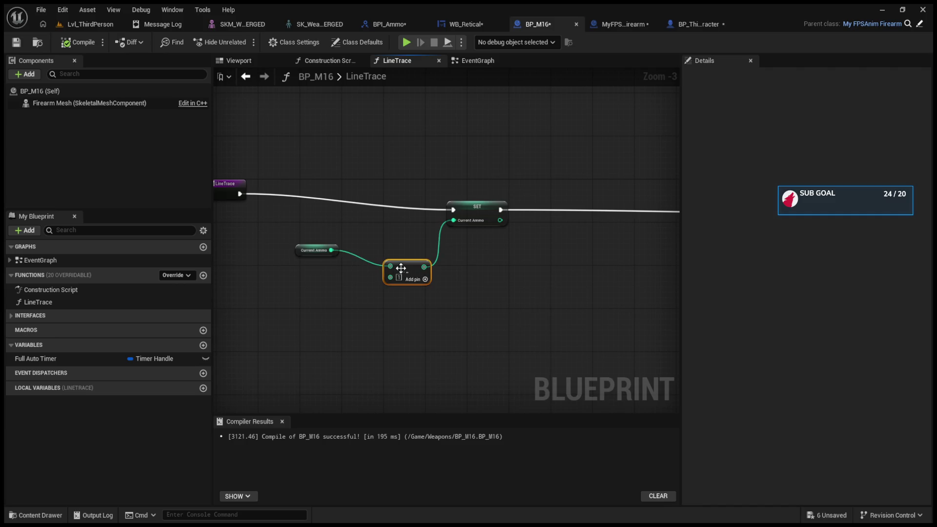
click(300, 253)
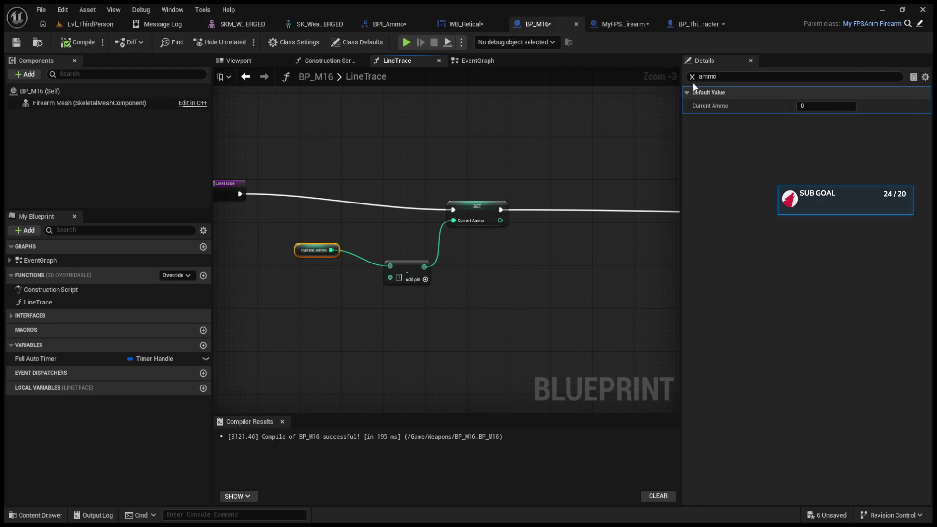
click(803, 106)
text(10)
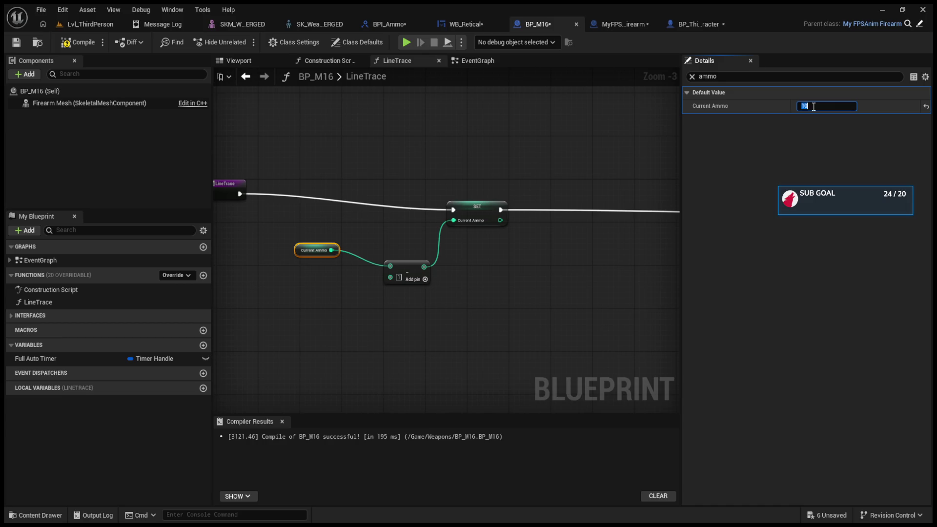
click(78, 42)
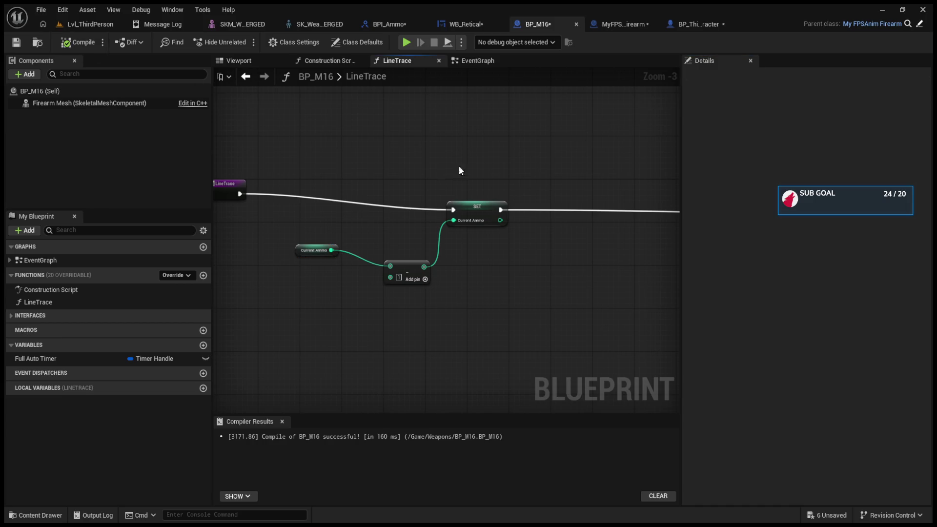
Review BP_M16's class defaults, then start a play test of the level
click(101, 91)
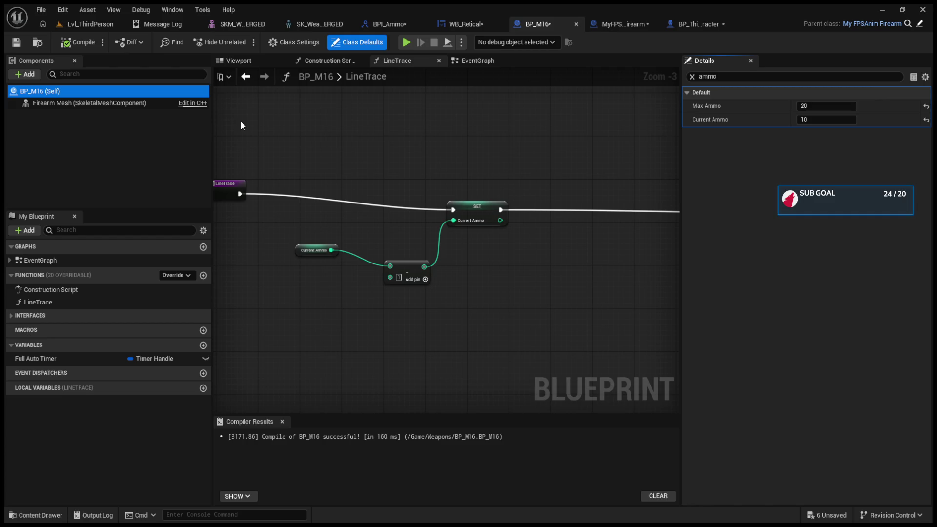
click(298, 250)
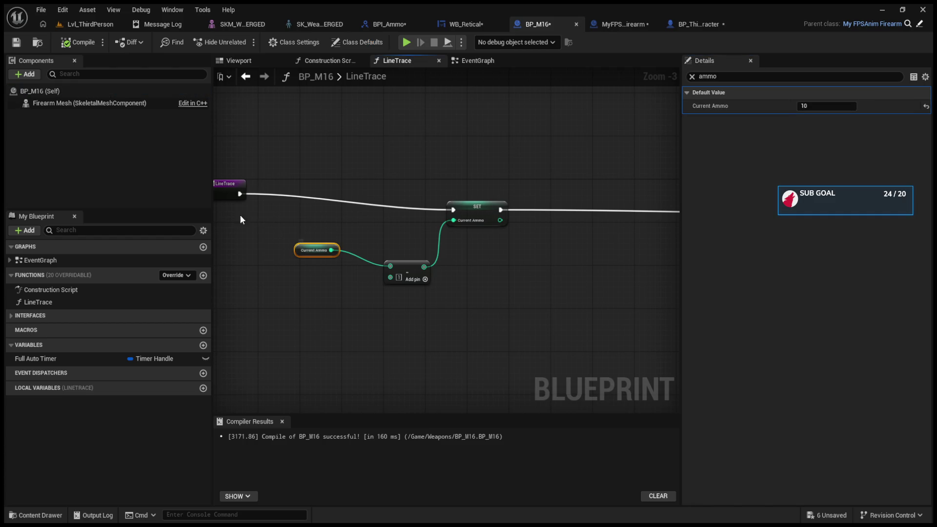
click(65, 105)
click(74, 92)
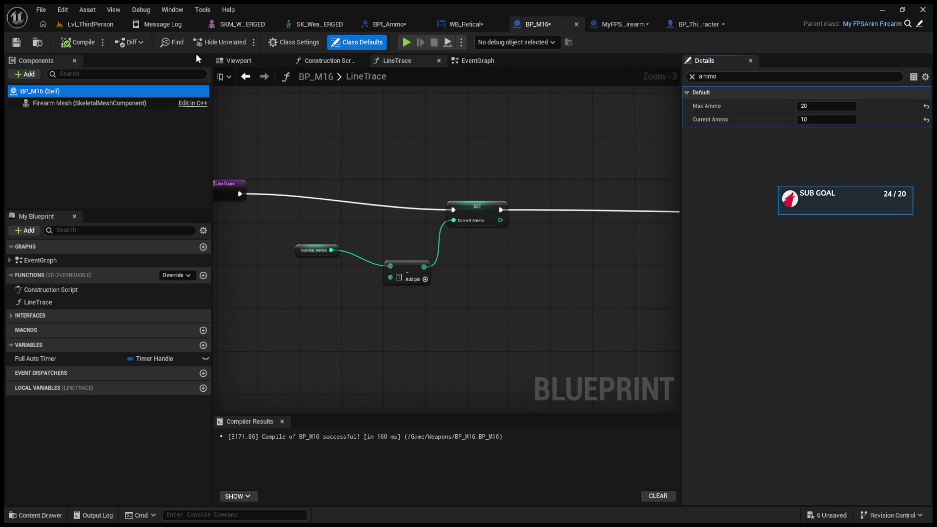
click(89, 27)
key(alt+p)
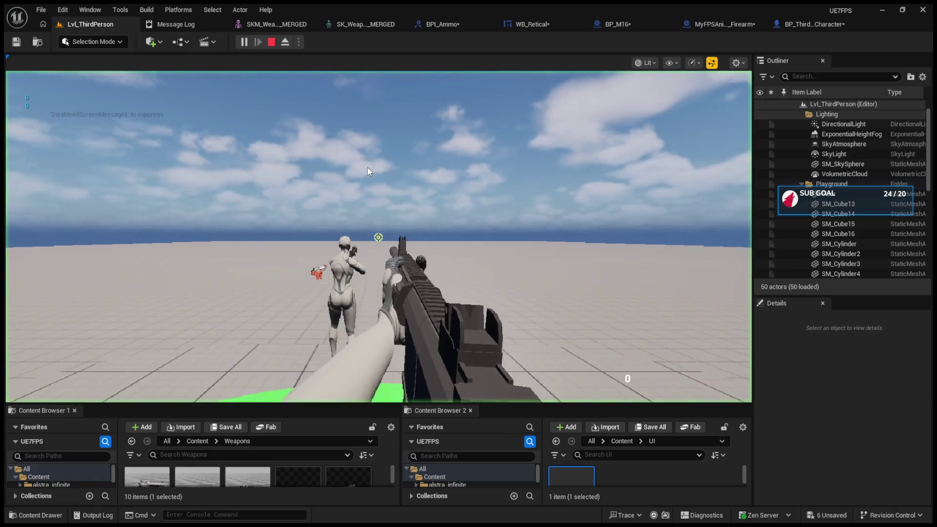
Fire the M16 four times in the play test, stop it, then drag from the GET node's output
click(378, 237)
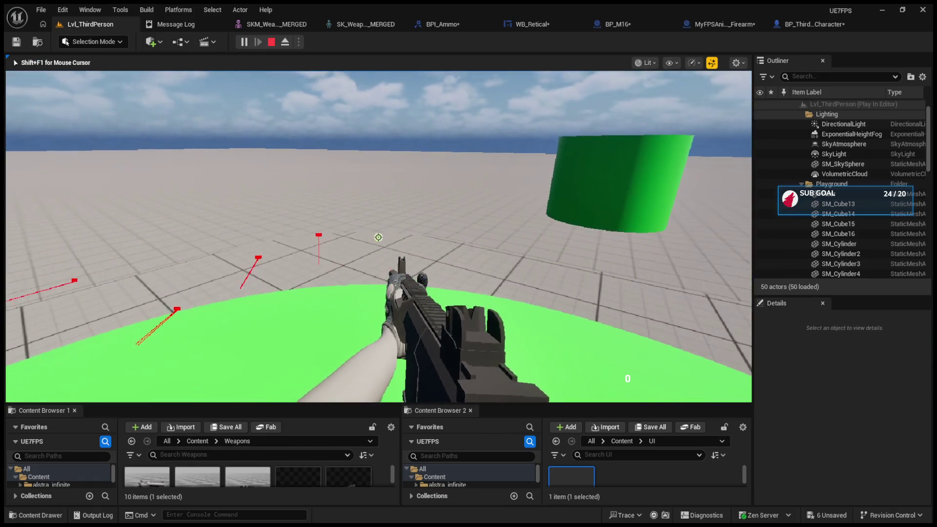
click(379, 238)
click(378, 237)
click(378, 237)
key(Escape)
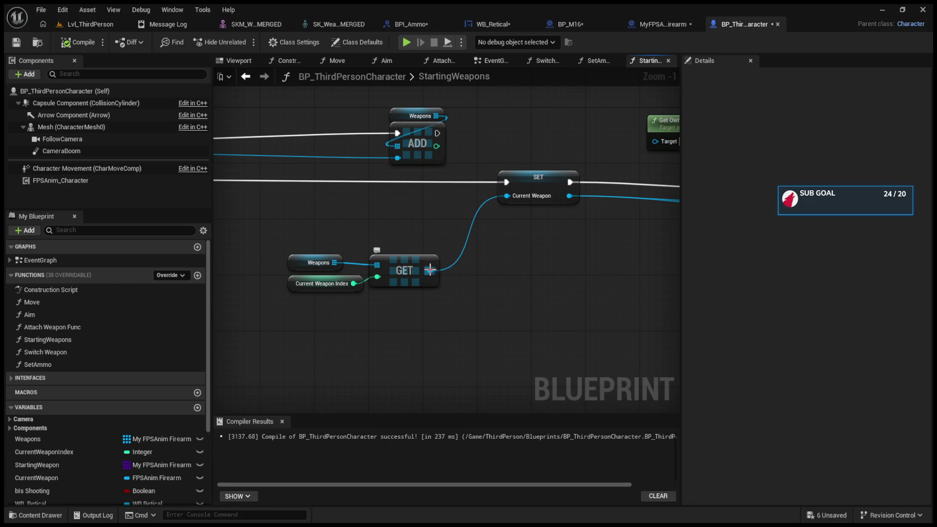
drag(430, 271, 465, 303)
Add a LENGTH node fed by the Weapons array, leaving its output unconnected
drag(339, 263, 405, 329)
mouse_move(335, 262)
mouse_down()
mouse_move(399, 408)
mouse_move(352, 358)
mouse_up()
click(352, 358)
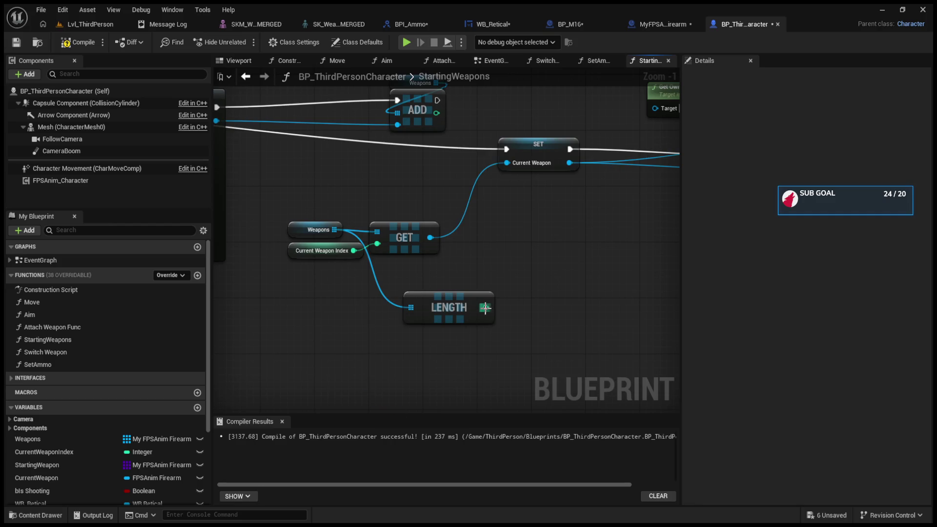
drag(485, 308, 594, 300)
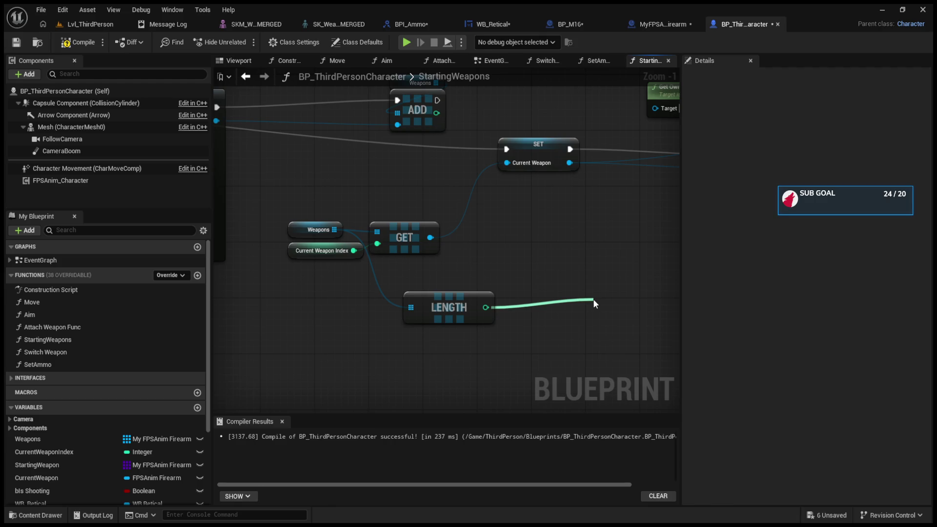
drag(593, 299, 593, 298)
Inspect the wires from Weapons, SET Current Weapon and ADD around Set Owner and Attach Weapon Func
mouse_move(335, 230)
mouse_down()
mouse_move(370, 320)
mouse_move(414, 358)
mouse_up()
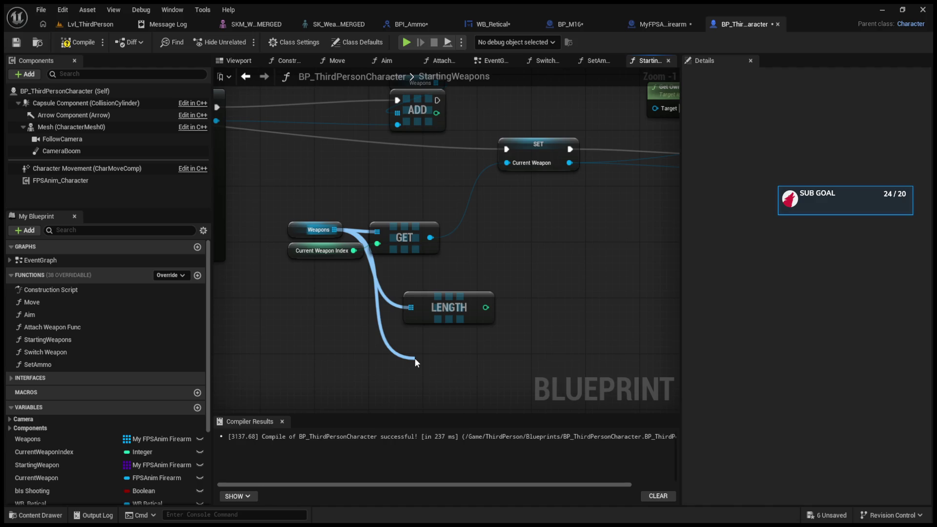
drag(414, 358, 347, 318)
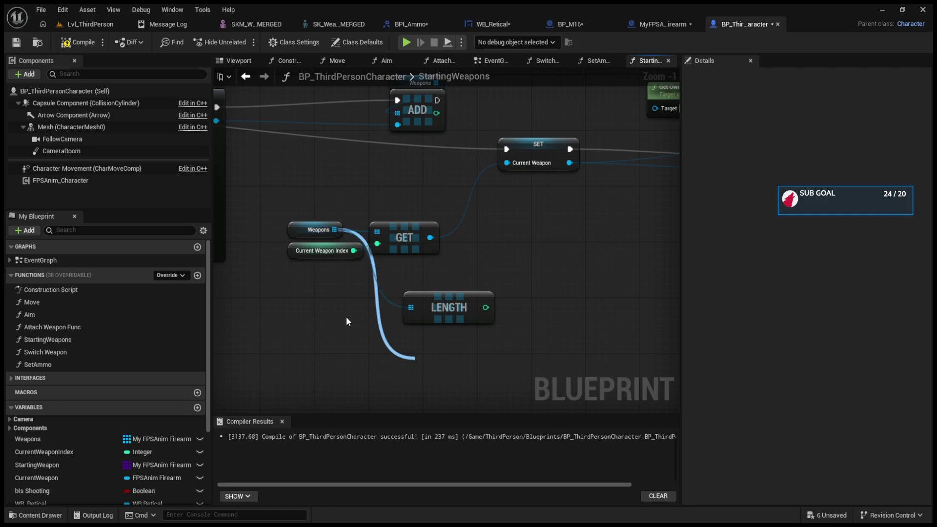
drag(434, 178, 499, 292)
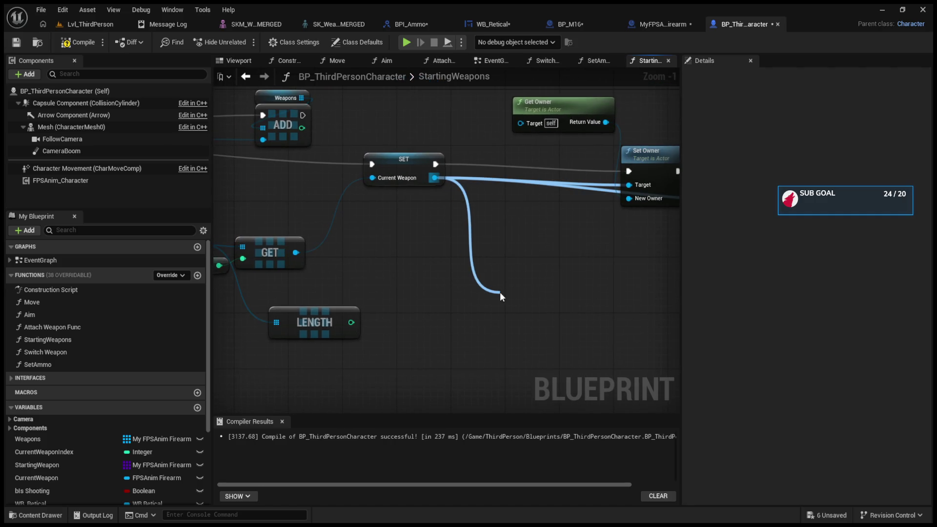
mouse_move(500, 292)
mouse_down()
mouse_move(354, 265)
mouse_move(388, 281)
mouse_up()
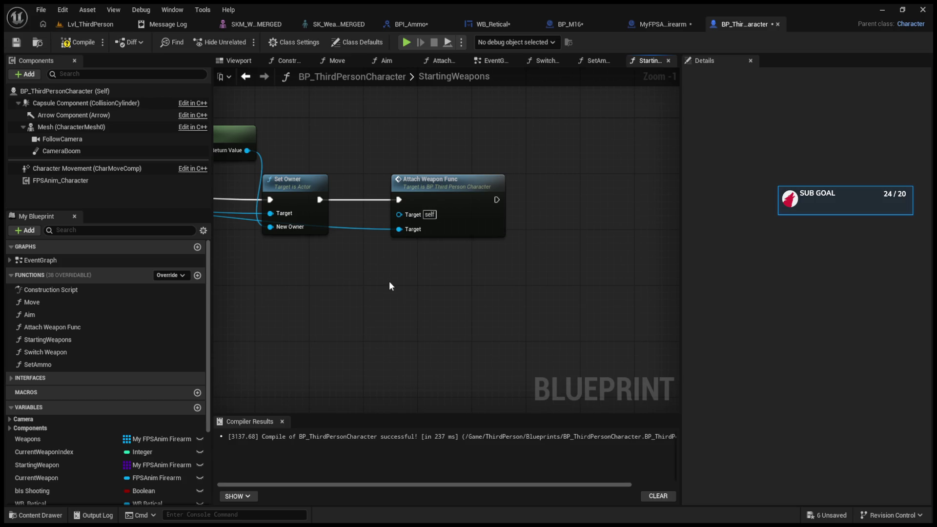
scroll(561, 195, down, 5)
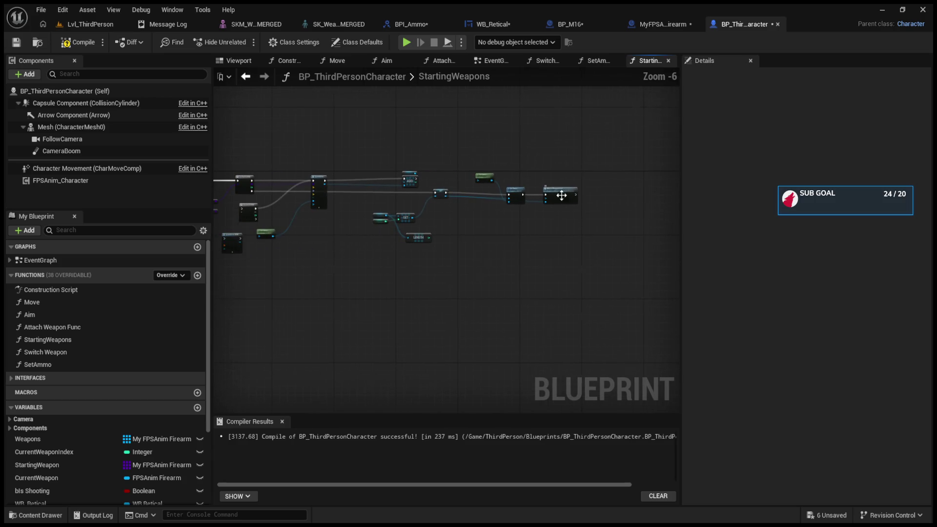
scroll(368, 267, up, 5)
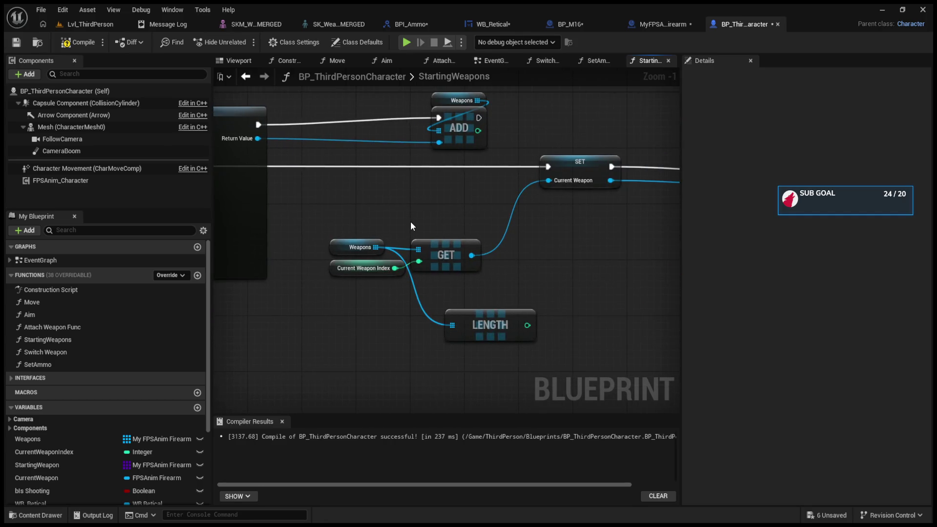
mouse_move(477, 131)
mouse_down()
mouse_move(545, 113)
mouse_move(476, 200)
mouse_move(360, 254)
mouse_move(581, 314)
mouse_up()
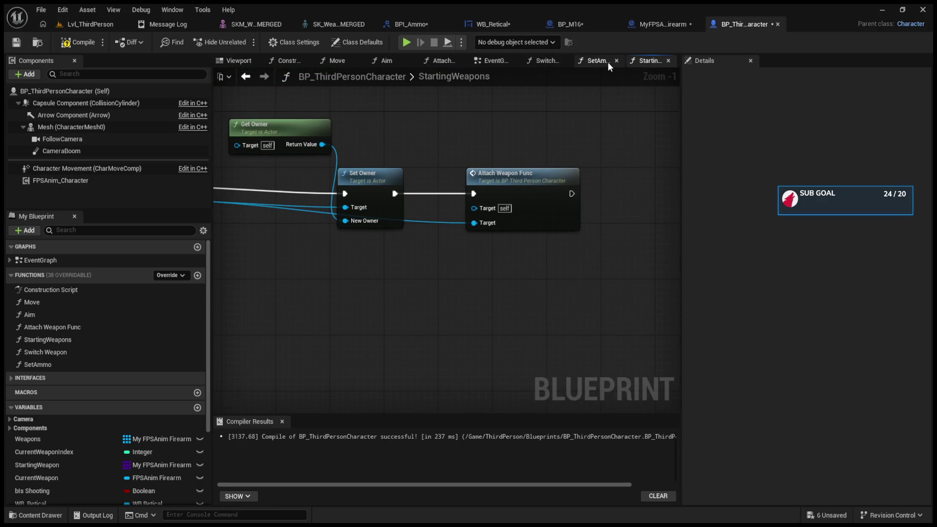
In Switch Weapon, try a Get Ammo call on the current weapon, then delete it
click(551, 60)
scroll(493, 263, up, 3)
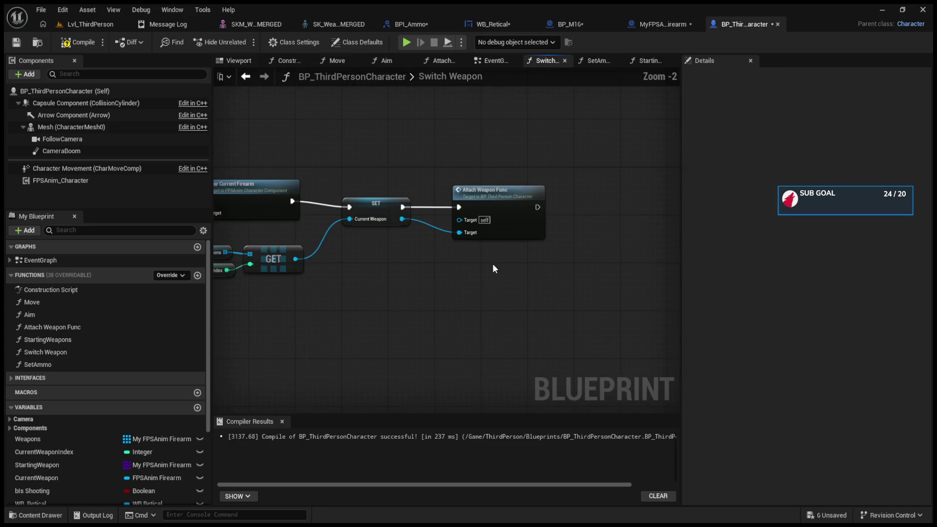
drag(448, 220, 519, 323)
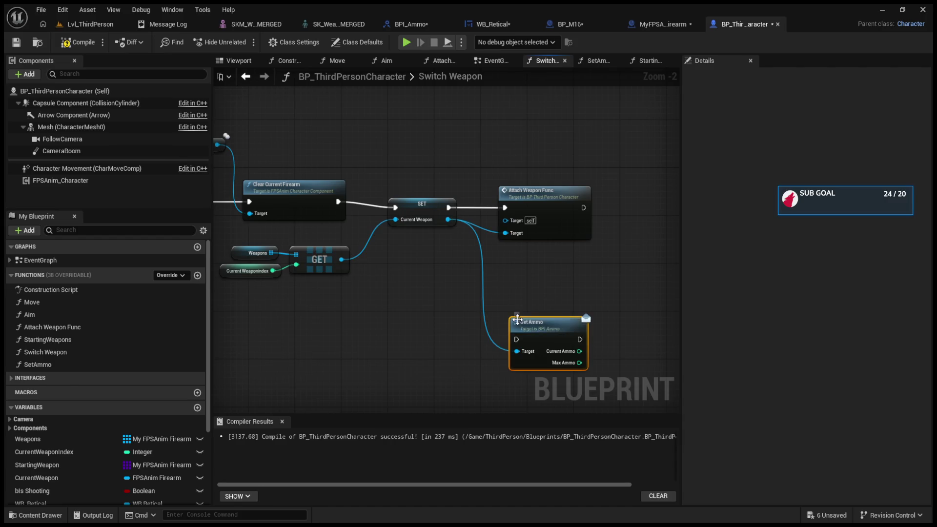
scroll(555, 301, up, 2)
key(Delete)
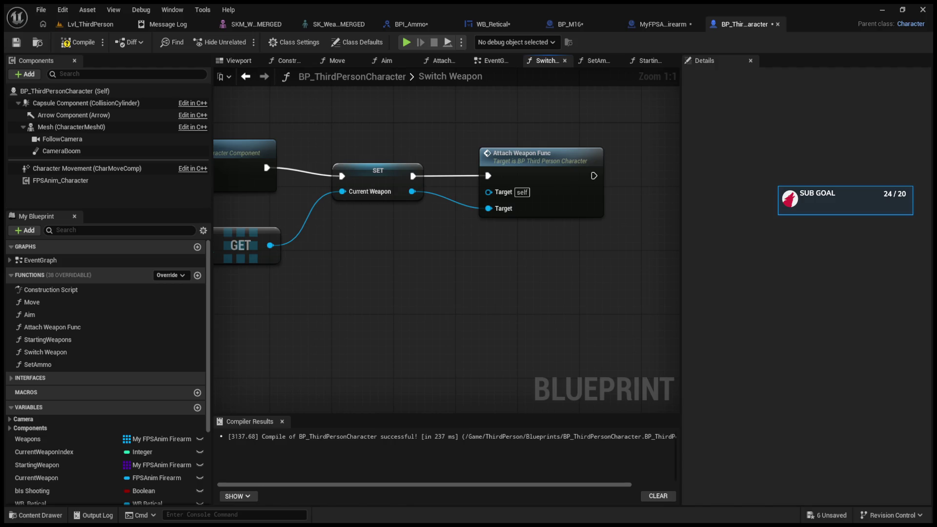
scroll(105, 371, down, 3)
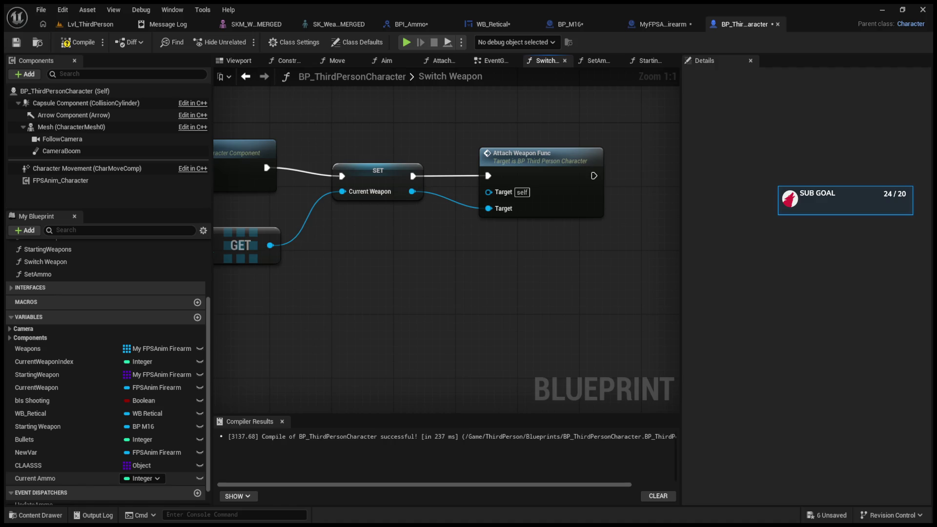
Open BP_M16's event graph and bring the timer-clearing node into view
click(569, 24)
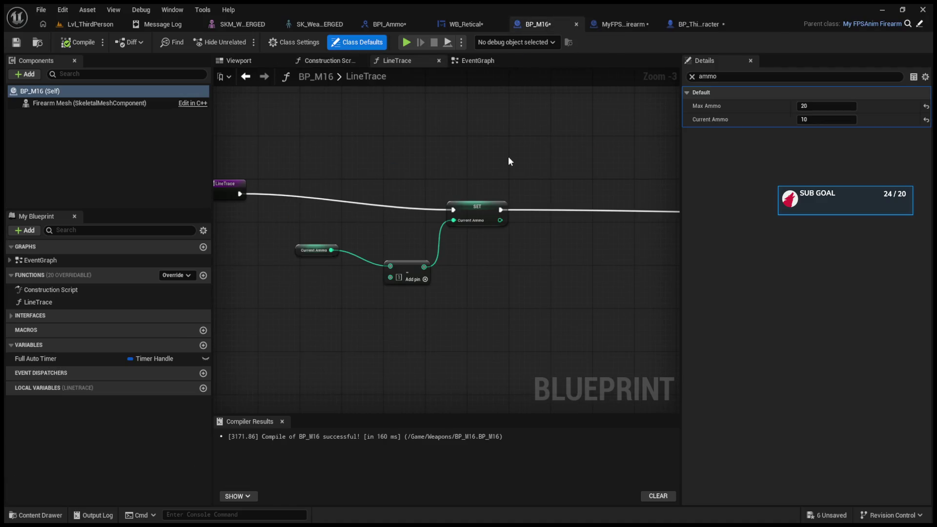
click(473, 61)
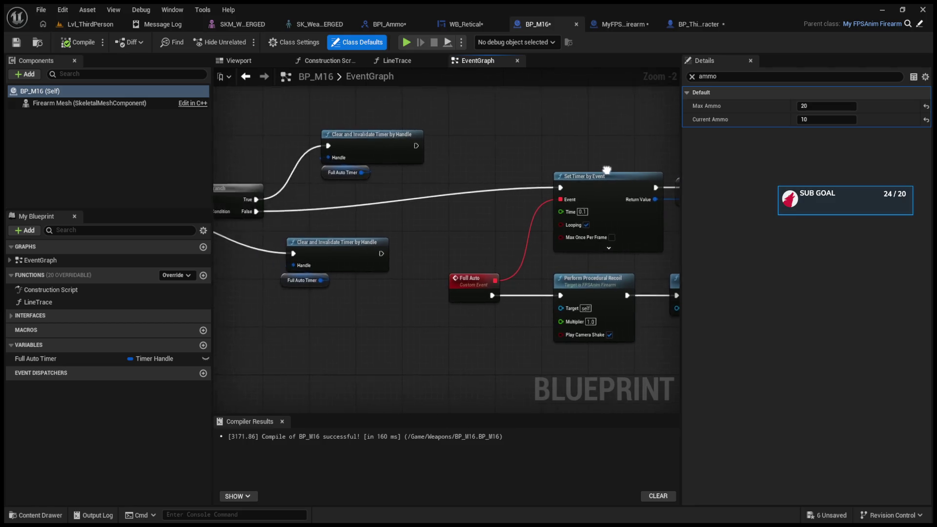
scroll(470, 177, up, 1)
mouse_move(471, 181)
mouse_down()
mouse_move(496, 180)
mouse_move(443, 178)
mouse_up()
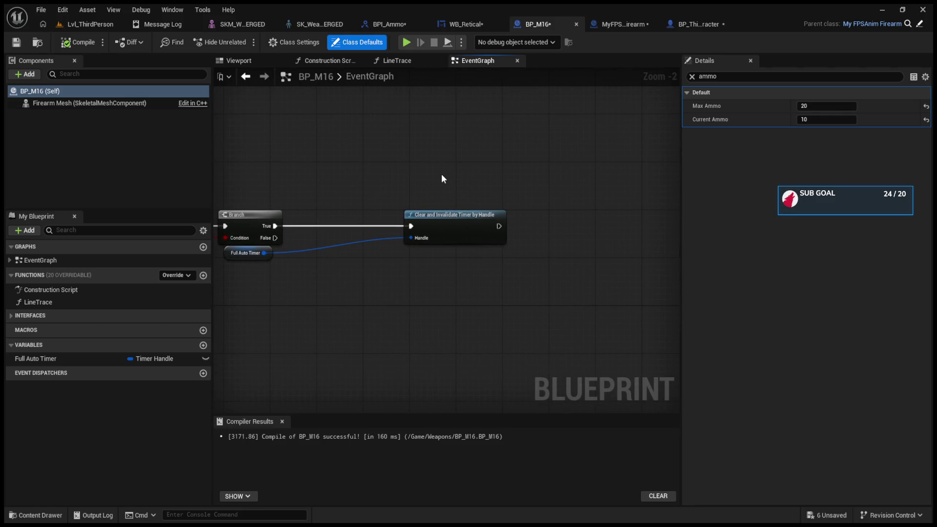
In Class Settings, clear the ammo search, check the Interfaces list for BPI Ammo, and compile
click(286, 46)
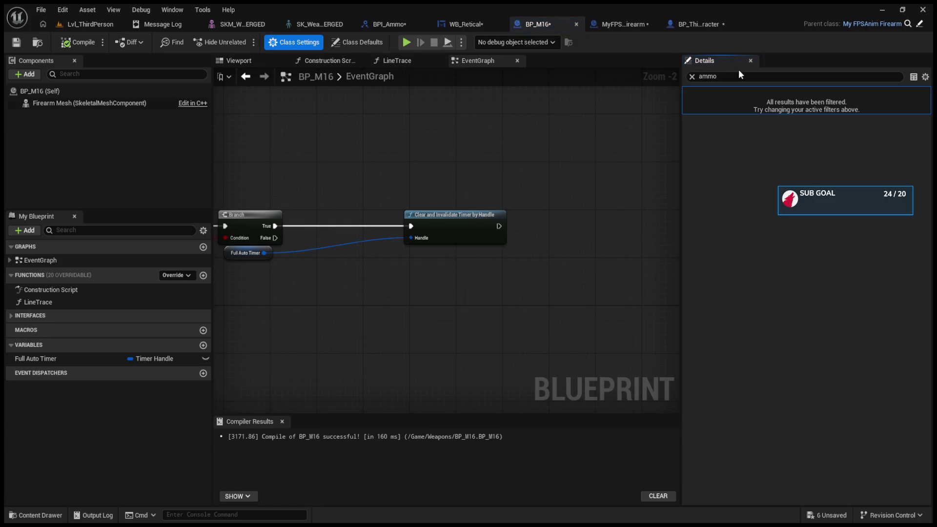
click(692, 77)
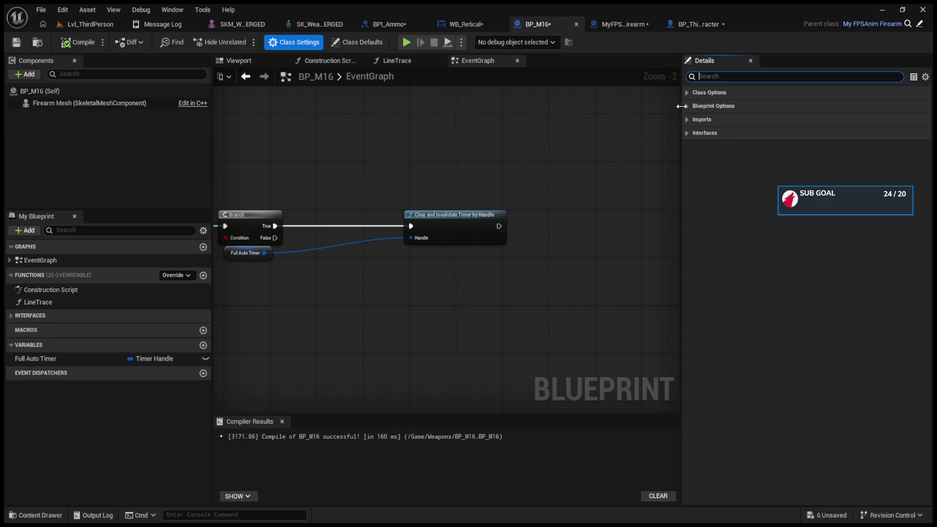
click(684, 91)
click(683, 90)
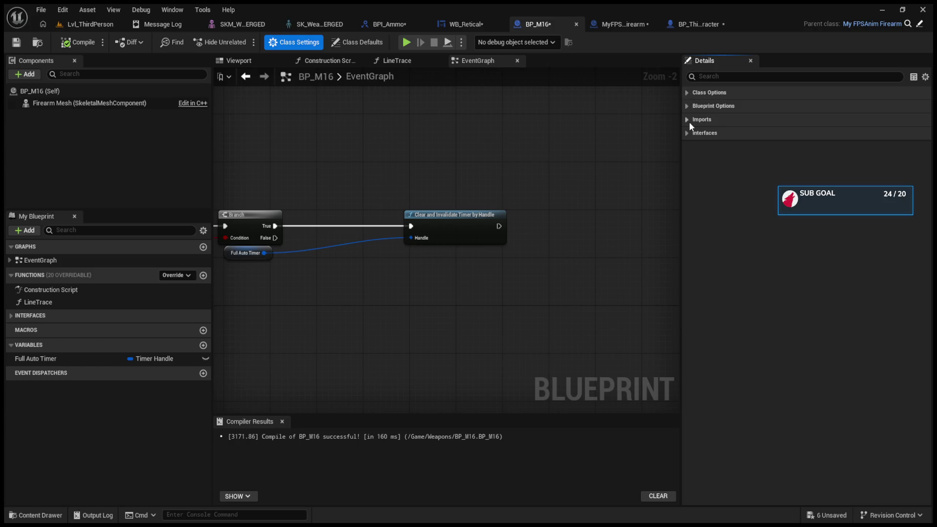
click(686, 107)
click(686, 106)
click(687, 133)
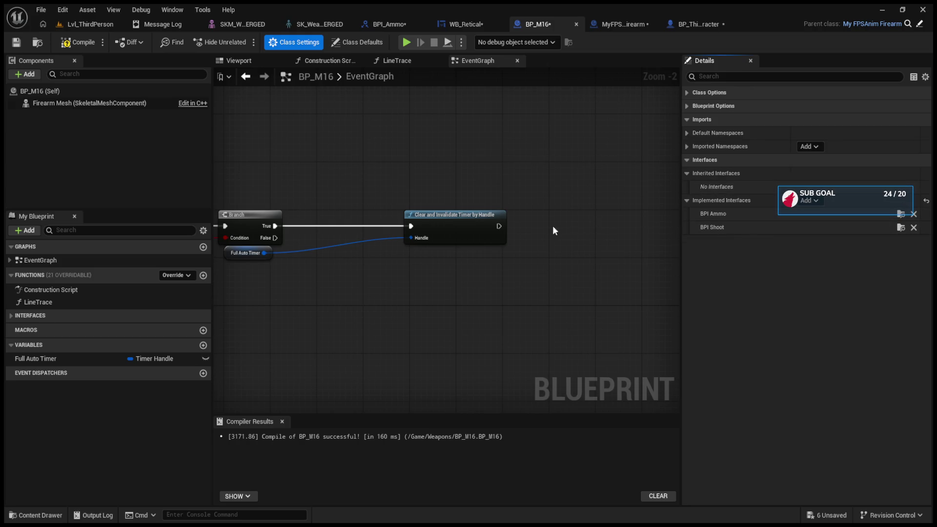
click(79, 42)
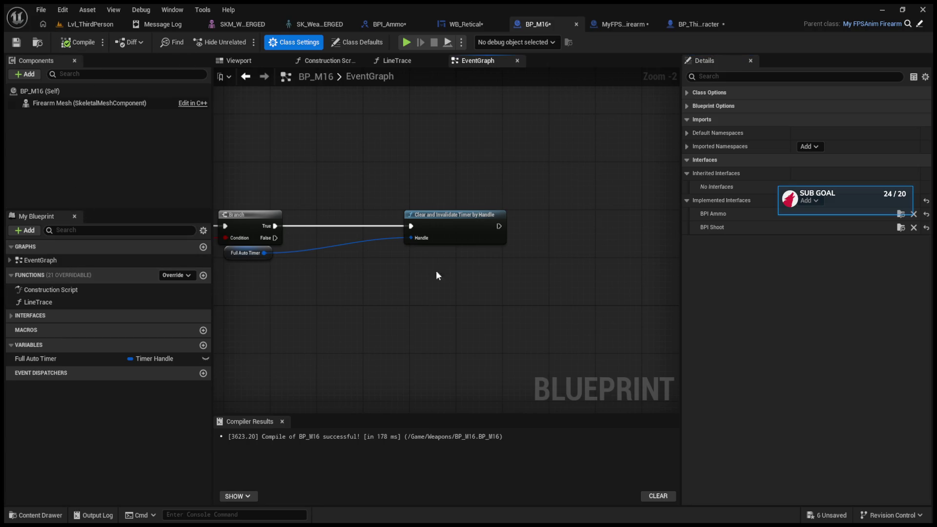
Expand the interface functions and open BP_M16's Get Ammo function graph
click(35, 316)
click(28, 329)
mouse_move(119, 340)
mouse_down()
mouse_move(587, 257)
mouse_move(576, 233)
mouse_up()
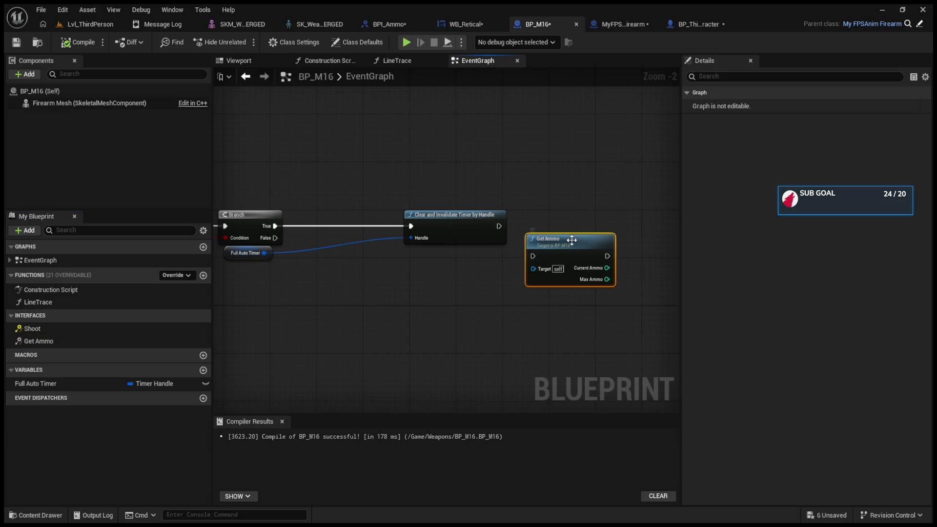
key(Delete)
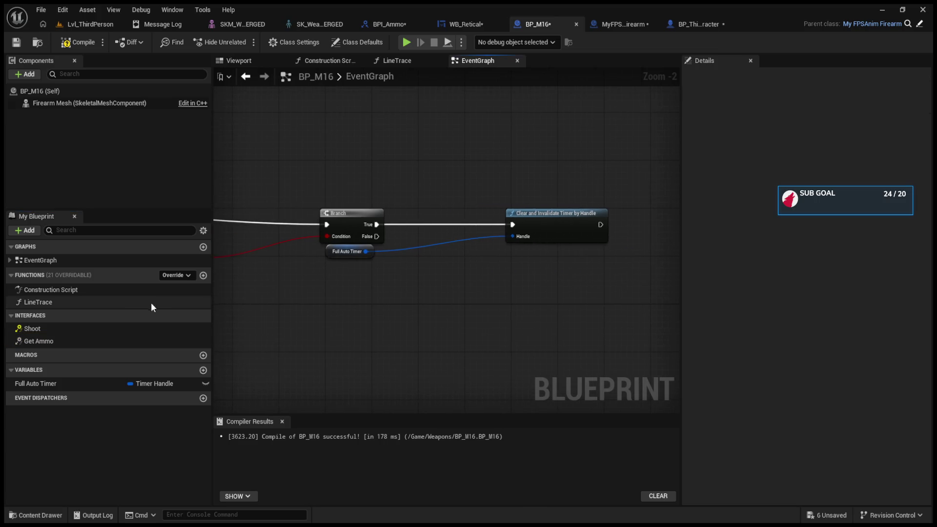
double_click(104, 340)
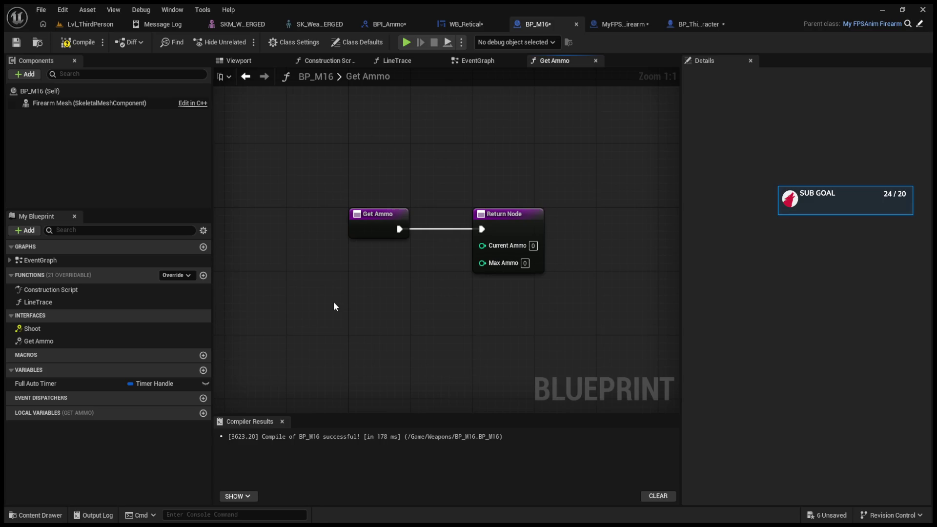
Wire Current Ammo and Max Ammo getters into the Return Node's matching pins
key(ctrl+v)
drag(387, 304, 483, 249)
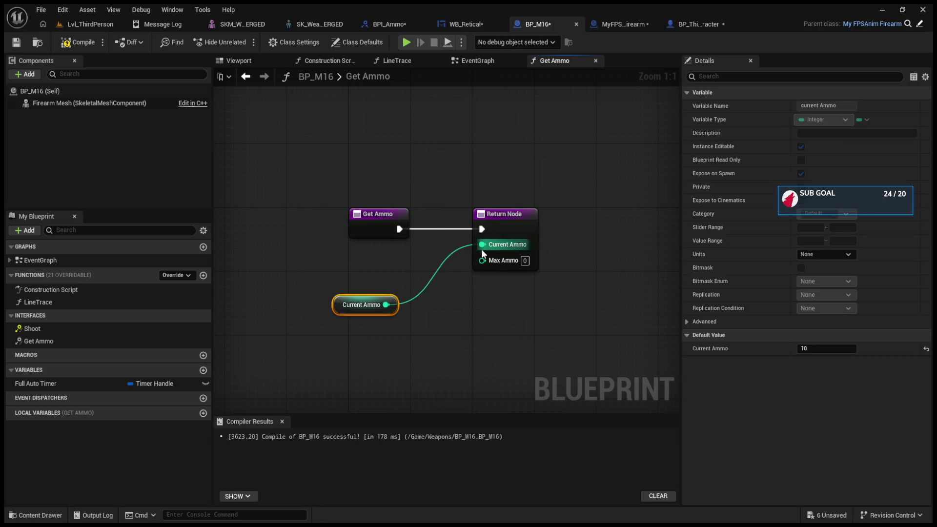
drag(364, 304, 371, 257)
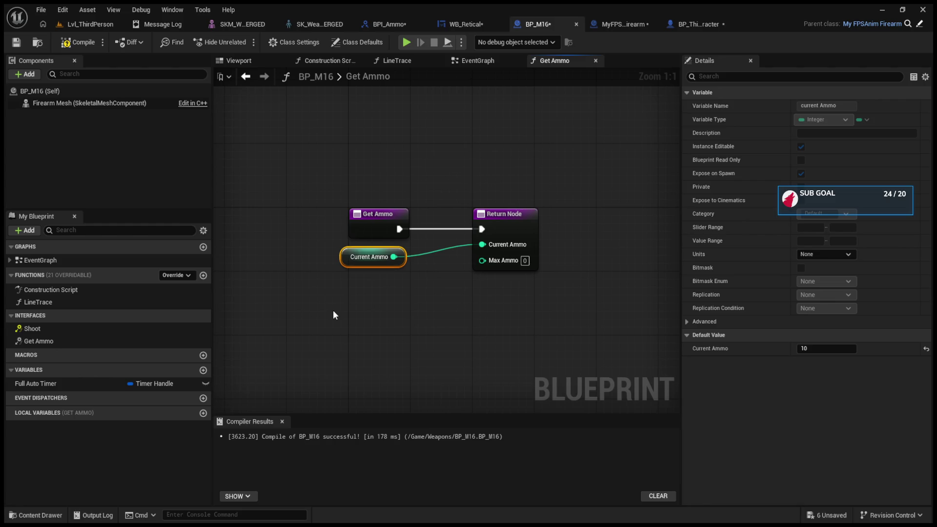
key(ctrl+v)
drag(386, 313, 481, 261)
click(353, 251)
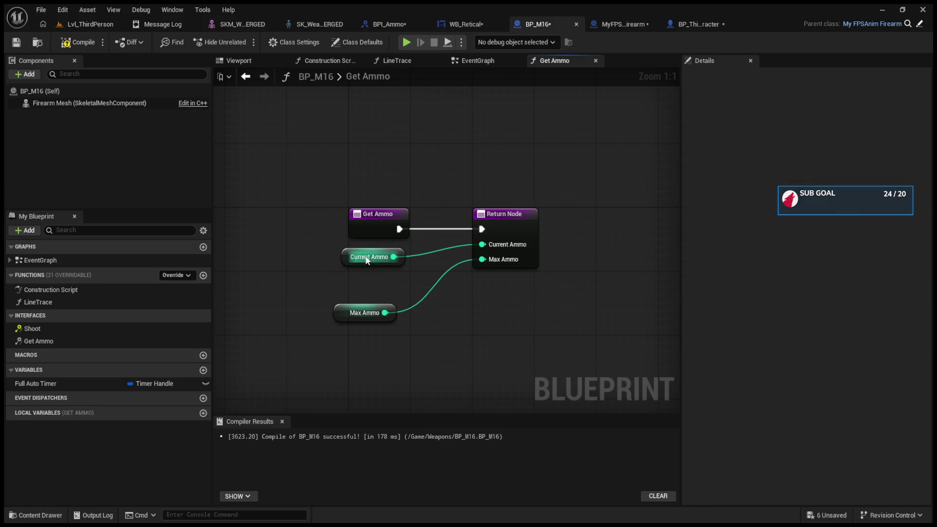
Run a play test of Lvl_ThirdPerson, then return to BP_M16's Get Ammo function
click(91, 25)
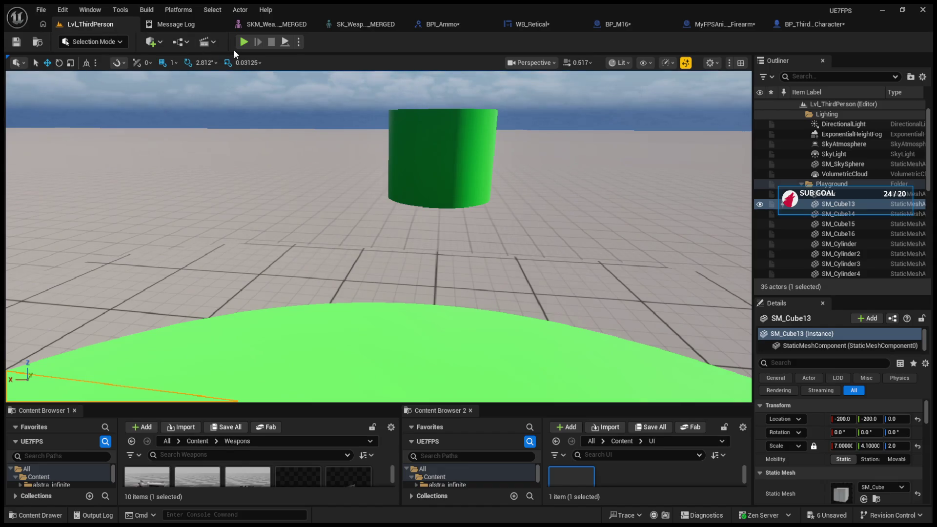
key(alt+p)
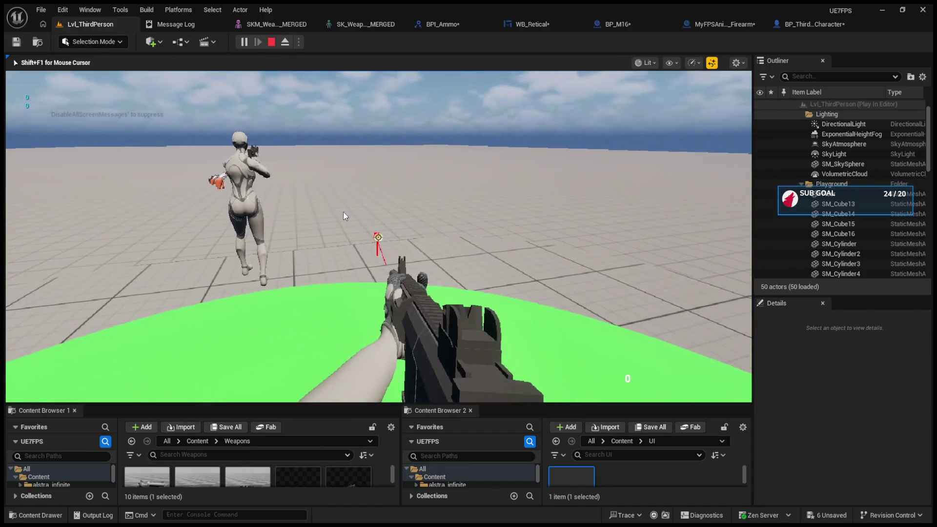
click(795, 25)
click(653, 21)
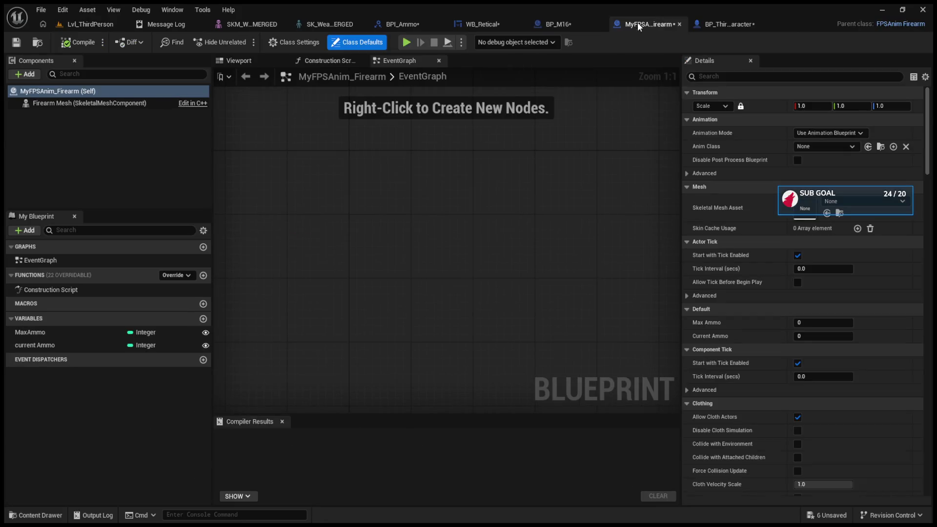
click(540, 25)
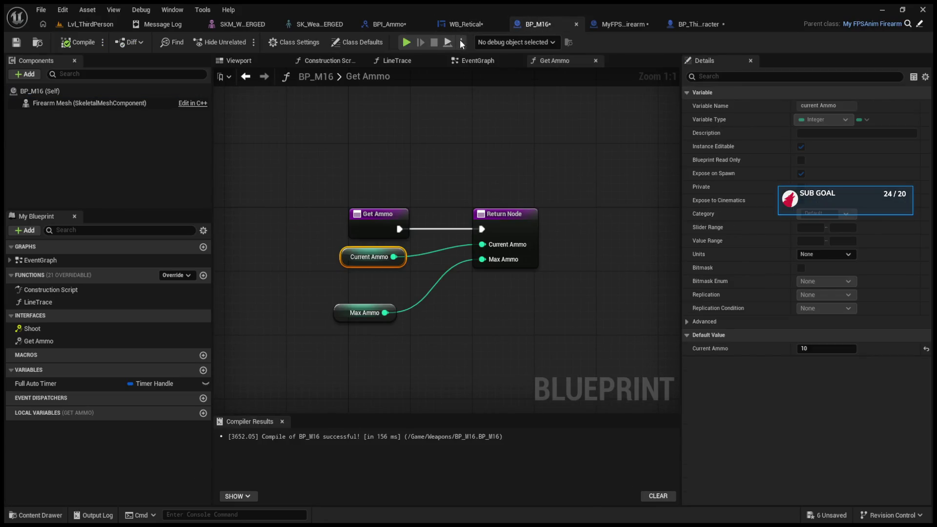
Find the Get Ammo call in BP_M16's event graph, move it off the timer node, and delete it
click(470, 64)
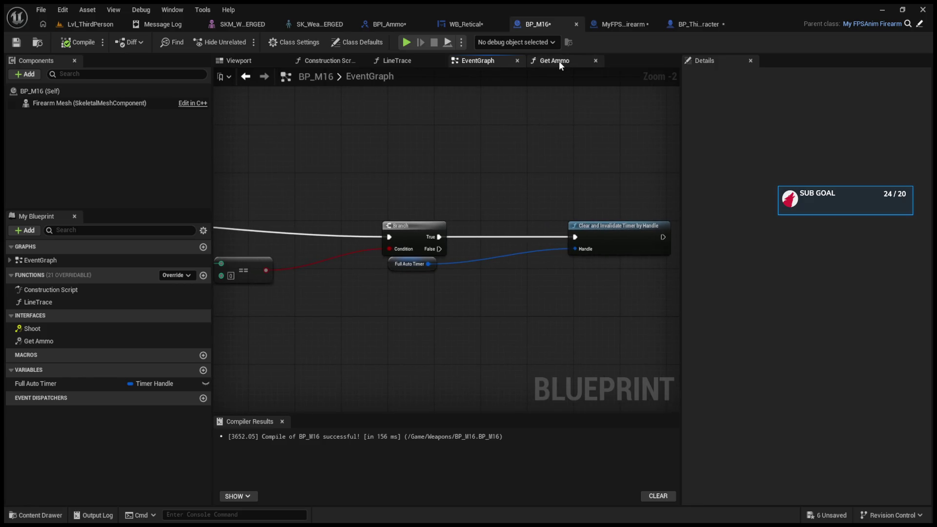
click(559, 61)
click(487, 57)
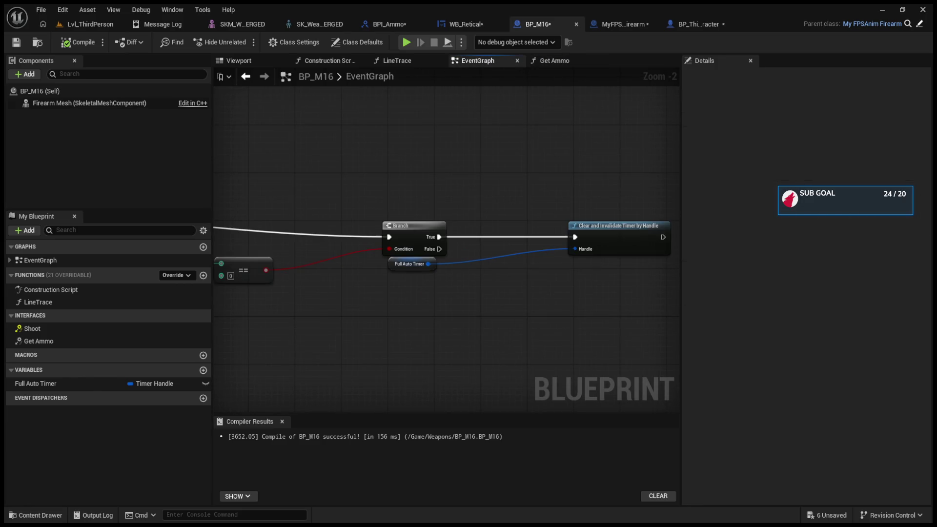
scroll(485, 156, down, 3)
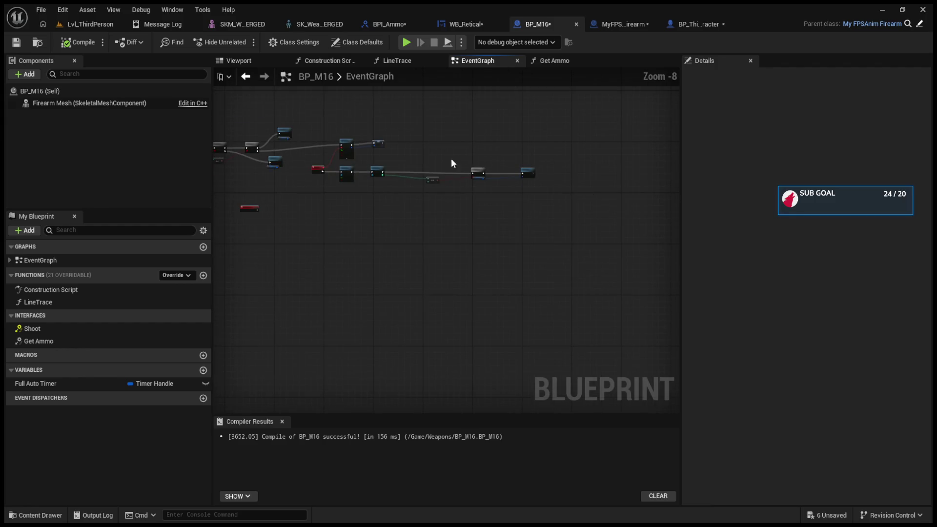
click(66, 342)
scroll(546, 171, up, 7)
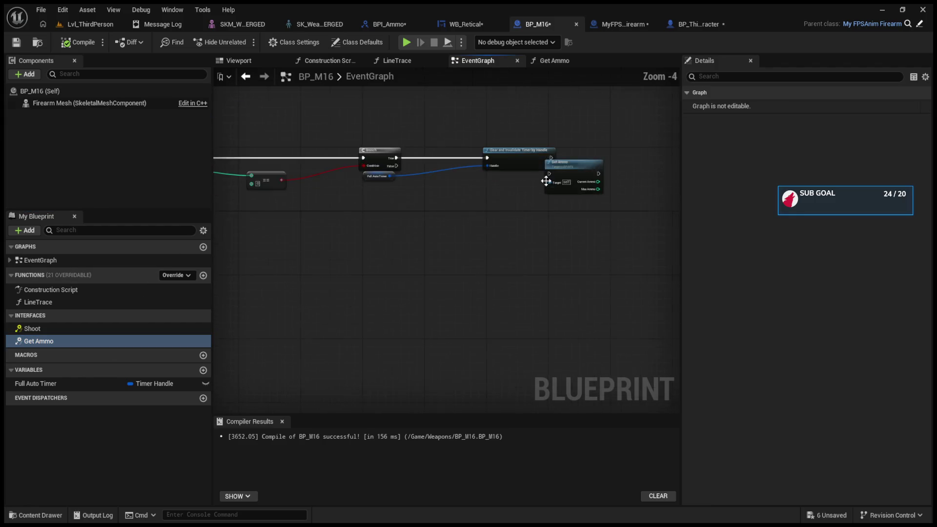
drag(585, 164, 612, 142)
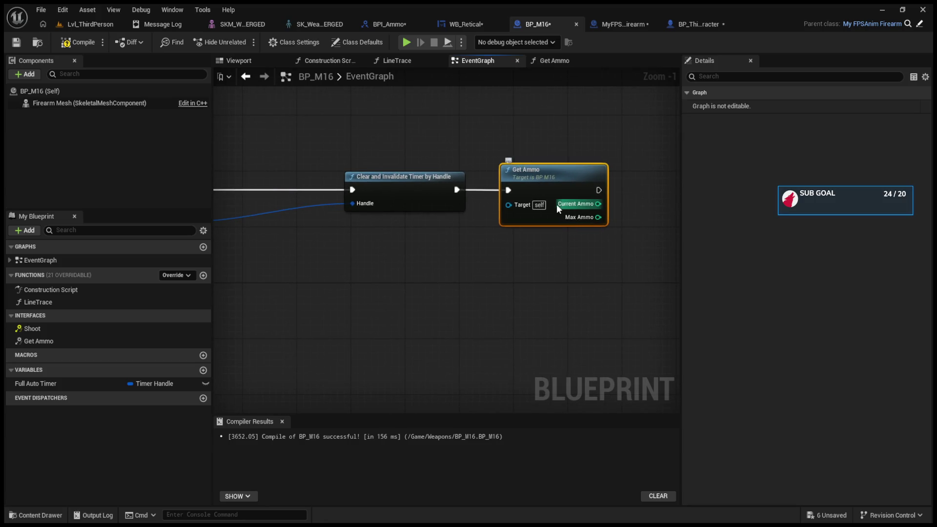
key(Delete)
Test timer-node execution wires with undo and redelete, leaving the Get Ammo call removed
drag(457, 190, 512, 194)
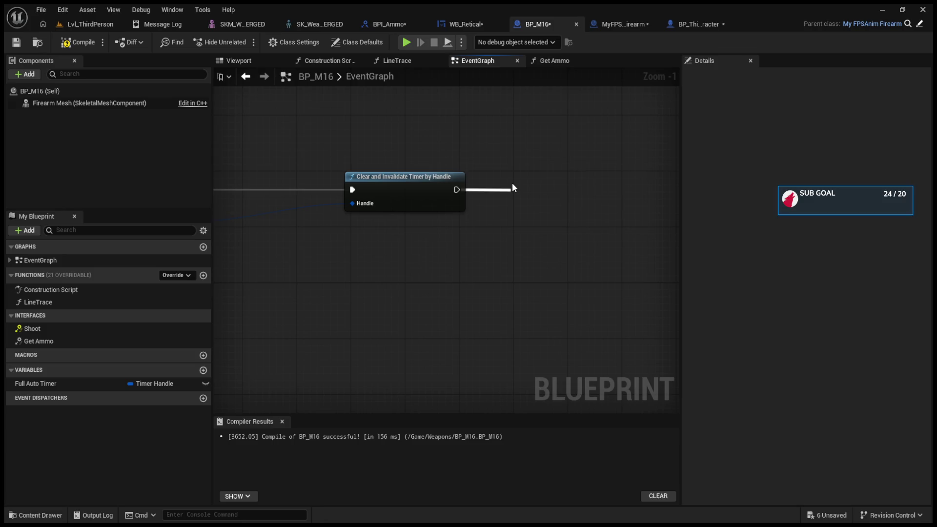
key(ctrl+z)
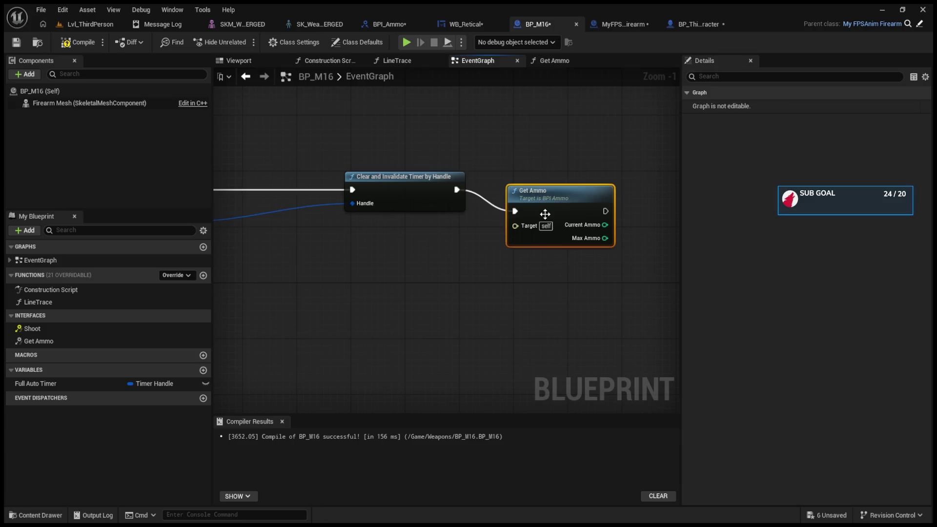
key(Delete)
drag(457, 189, 509, 181)
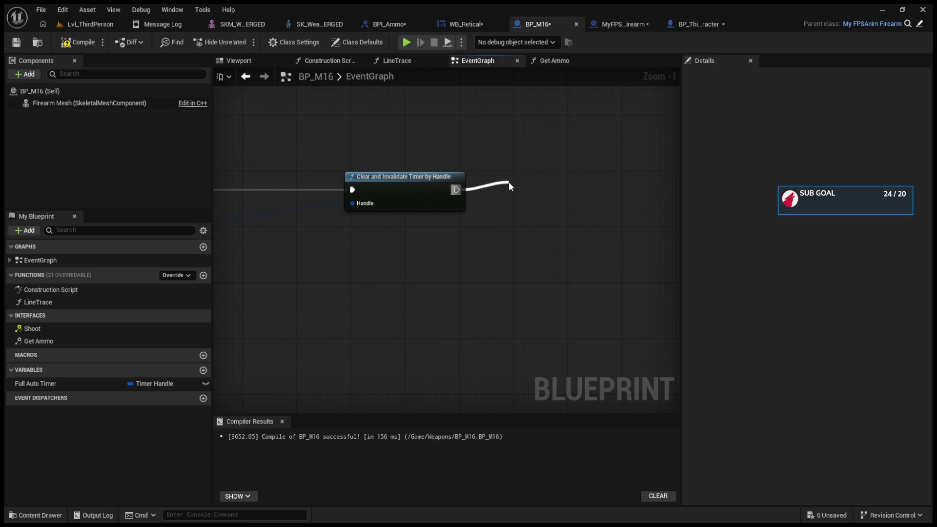
key(ctrl+z)
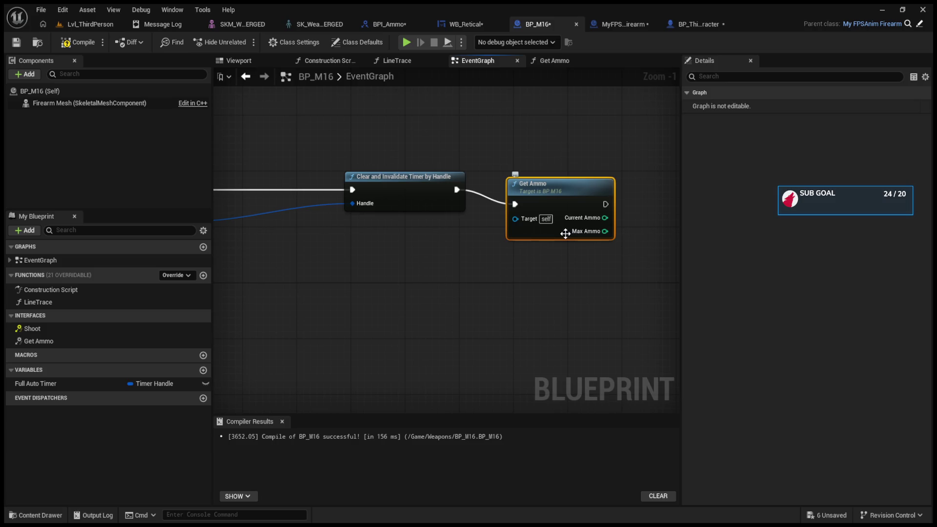
key(Delete)
In the Get Ammo function, place the Get Ammo call between the entry and Return Node
double_click(87, 343)
drag(380, 217, 278, 217)
drag(318, 303, 485, 303)
mouse_move(446, 217)
mouse_down()
mouse_move(377, 217)
mouse_move(461, 195)
mouse_up()
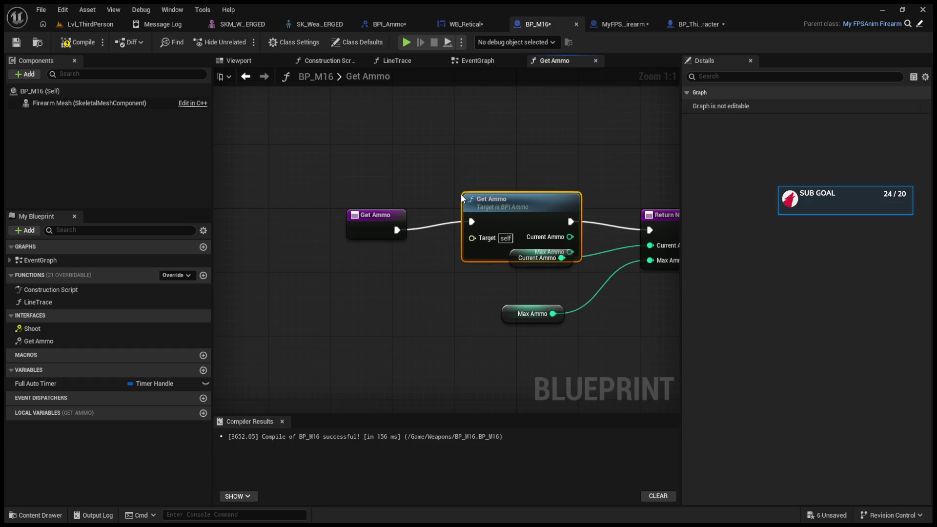
Remove the Get Ammo call from BP_M16's Get Ammo function and reposition the entry node
key(Delete)
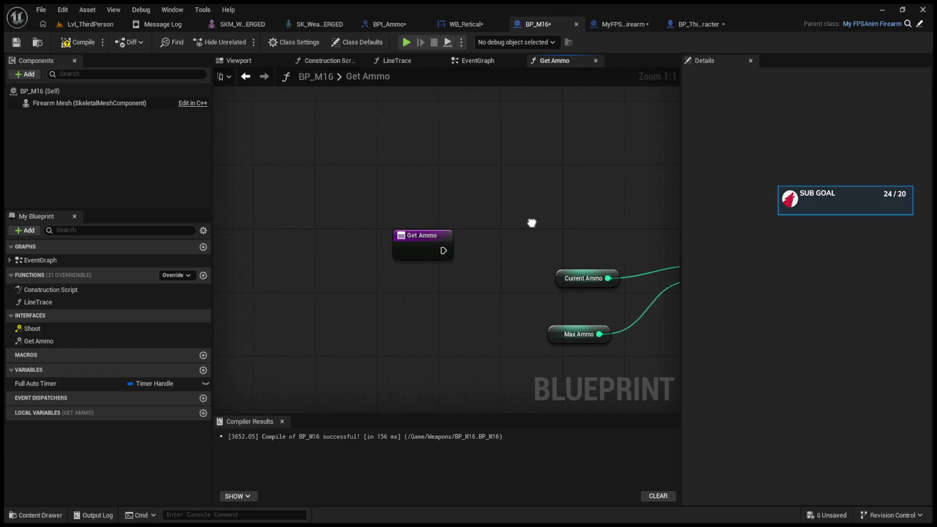
mouse_move(434, 245)
mouse_down()
mouse_move(317, 246)
mouse_move(400, 215)
mouse_up()
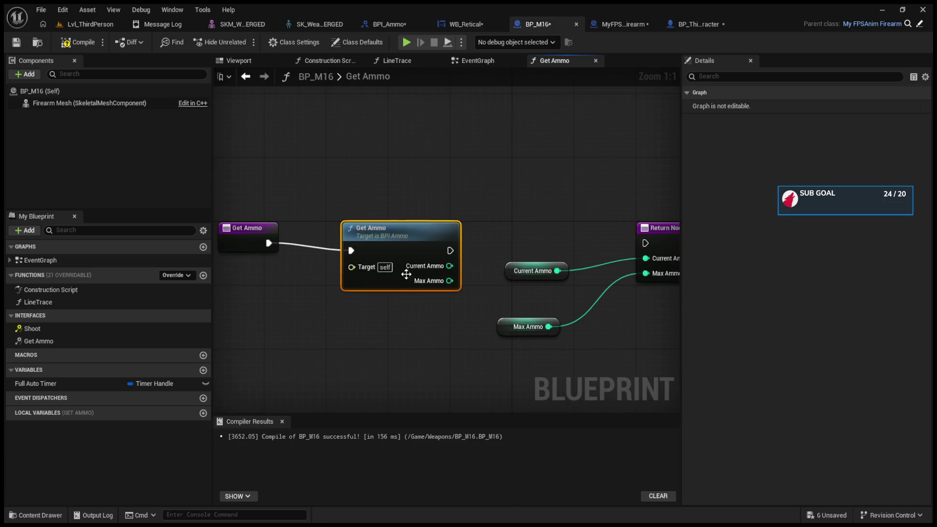
key(Delete)
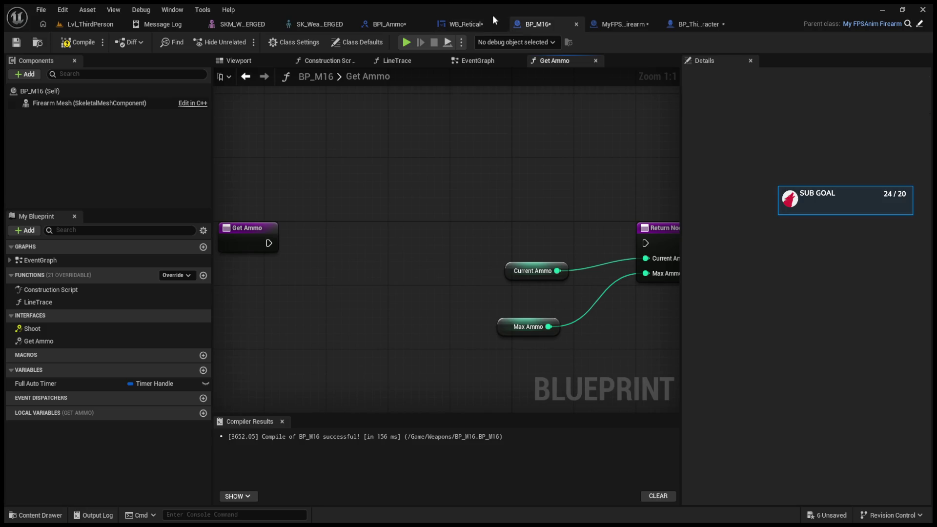
click(488, 24)
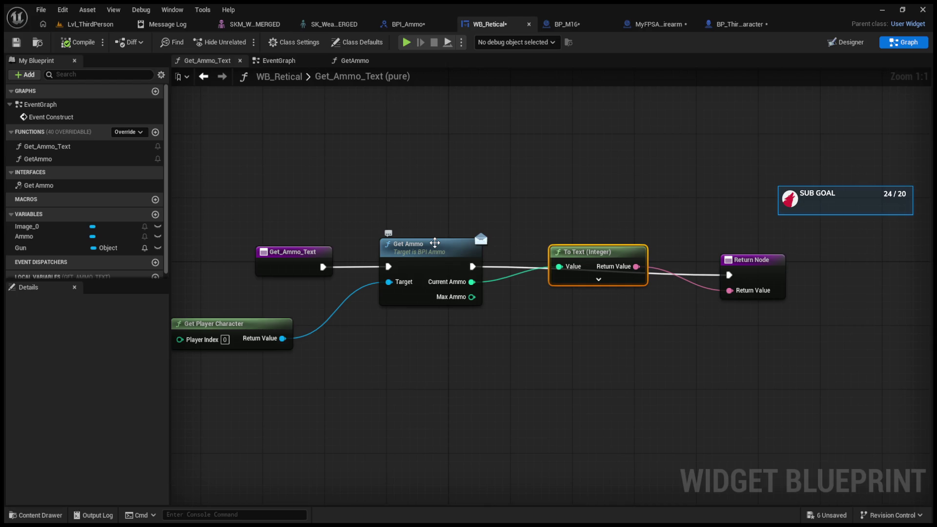
click(556, 24)
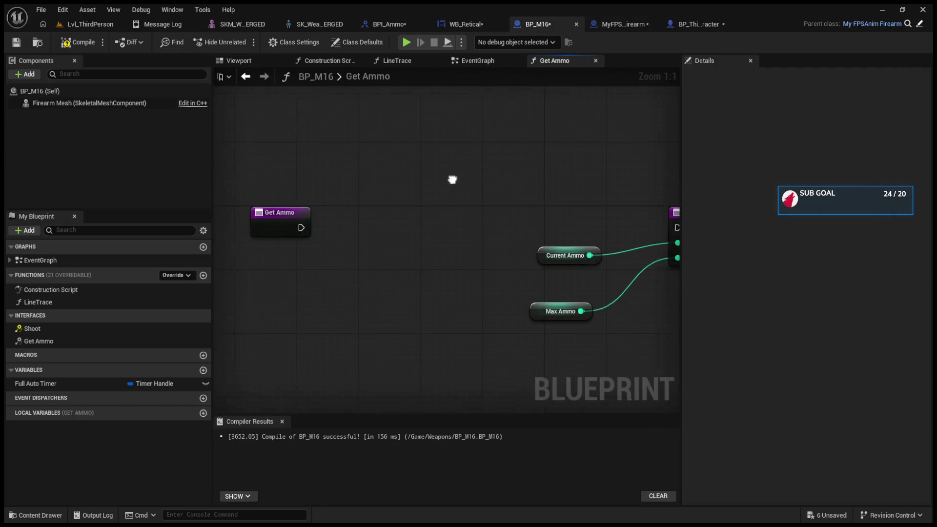
drag(443, 184, 485, 166)
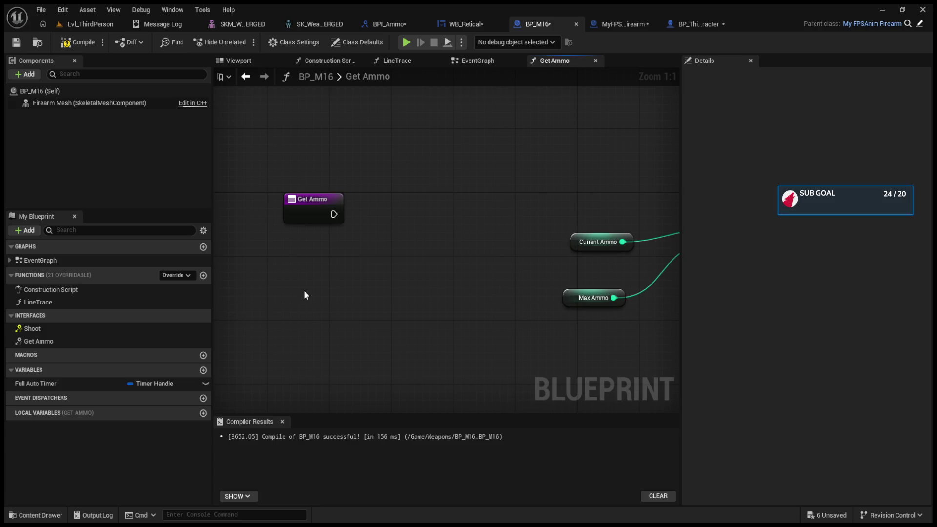
Add Get Player Character feeding a BPI Get Ammo call after the entry, and compile
key(ctrl+v)
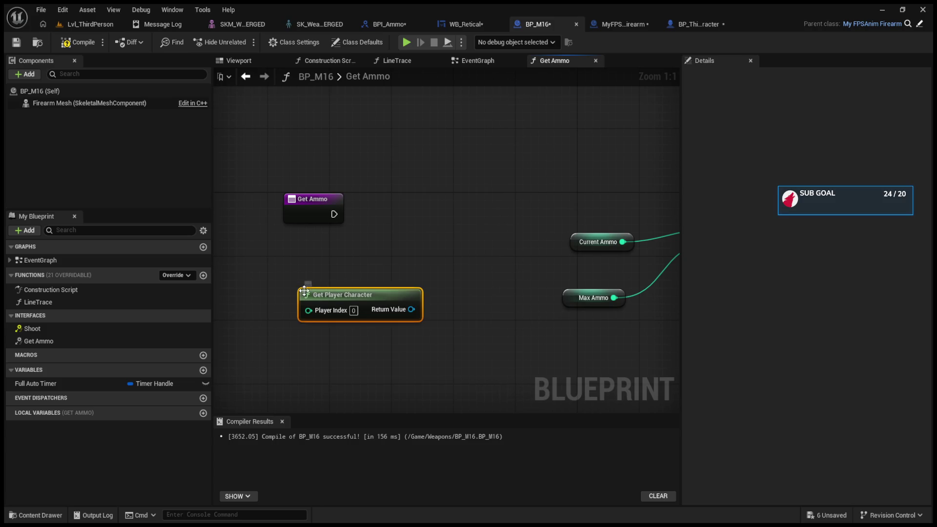
drag(411, 309, 448, 199)
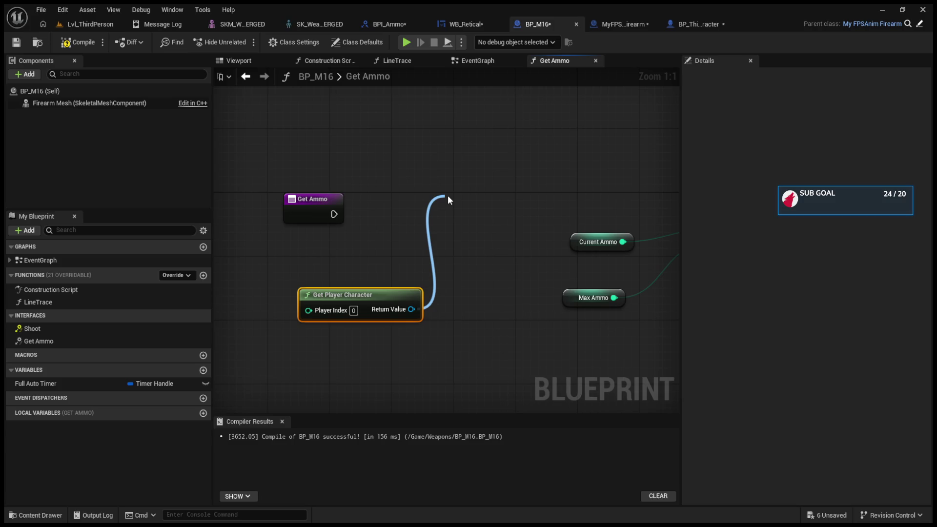
key(ctrl+v)
mouse_move(334, 214)
mouse_down()
mouse_move(416, 227)
mouse_move(447, 222)
mouse_up()
drag(312, 199, 366, 208)
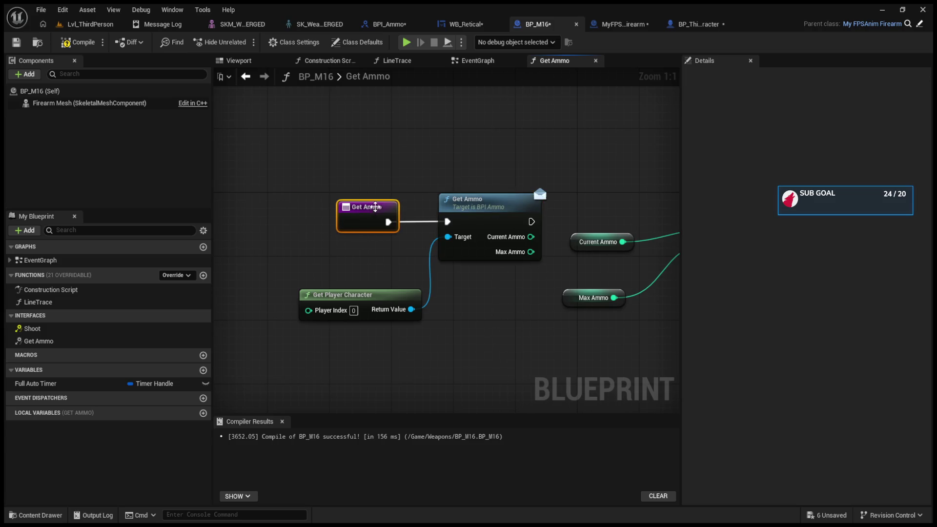
mouse_move(536, 222)
mouse_down()
mouse_move(443, 205)
mouse_move(553, 225)
mouse_move(579, 214)
mouse_up()
click(78, 42)
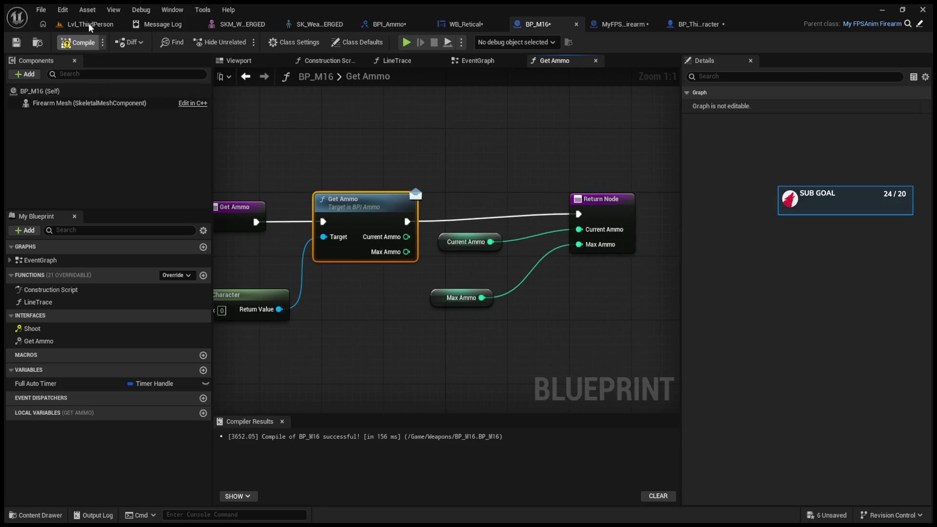
Run and stop a quick play test, then return to BP_M16's Get Ammo graph
click(90, 24)
click(243, 43)
key(Escape)
click(795, 25)
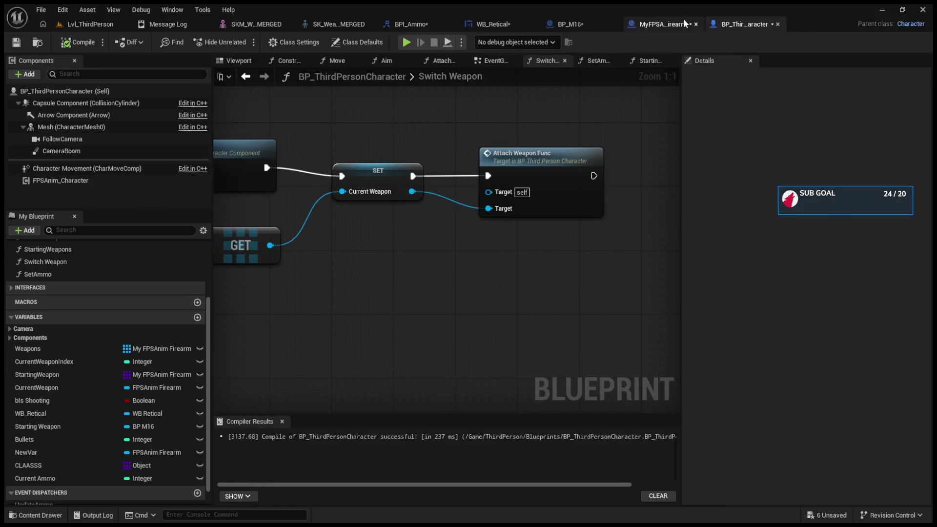
click(644, 24)
click(556, 24)
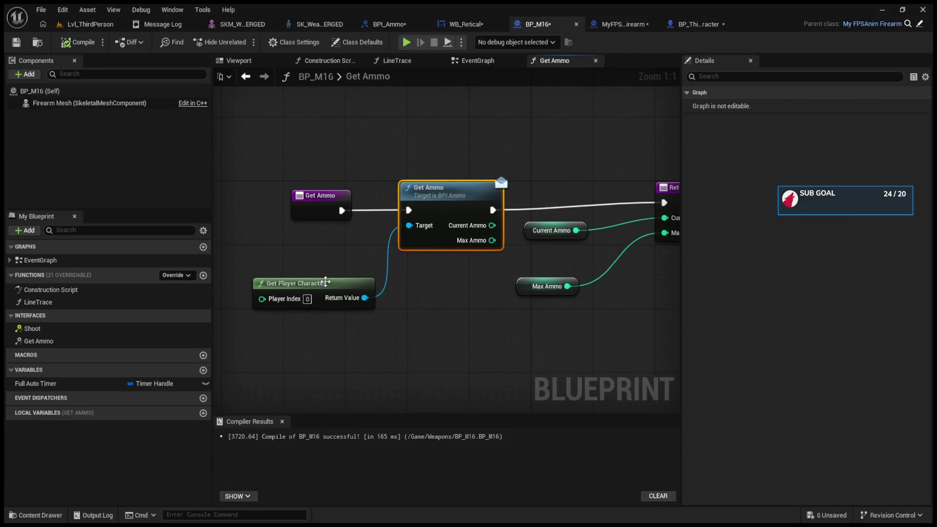
Break the Get Ammo interface call's execution and Target links, then delete it
drag(336, 282, 316, 259)
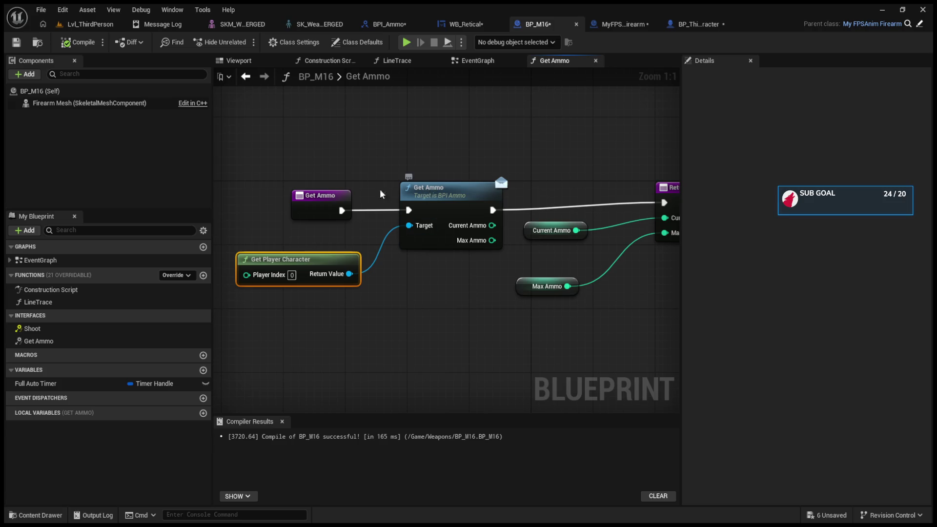
click(402, 217)
alt+click(409, 210)
alt+click(409, 225)
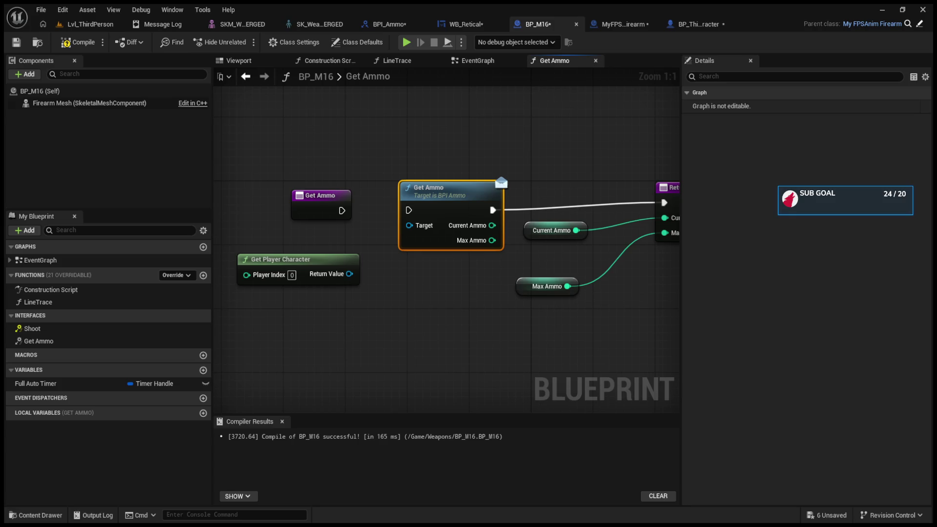
drag(397, 202, 366, 314)
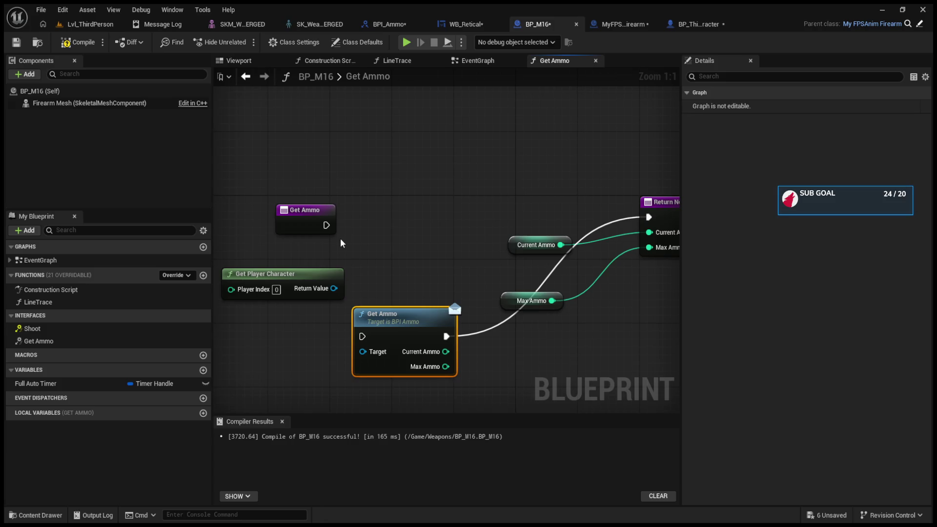
key(Delete)
Wire the Get Ammo entry straight to Return Node, delete Get Player Character, and compile
mouse_move(326, 225)
mouse_down()
mouse_move(581, 227)
mouse_move(648, 217)
mouse_up()
click(341, 295)
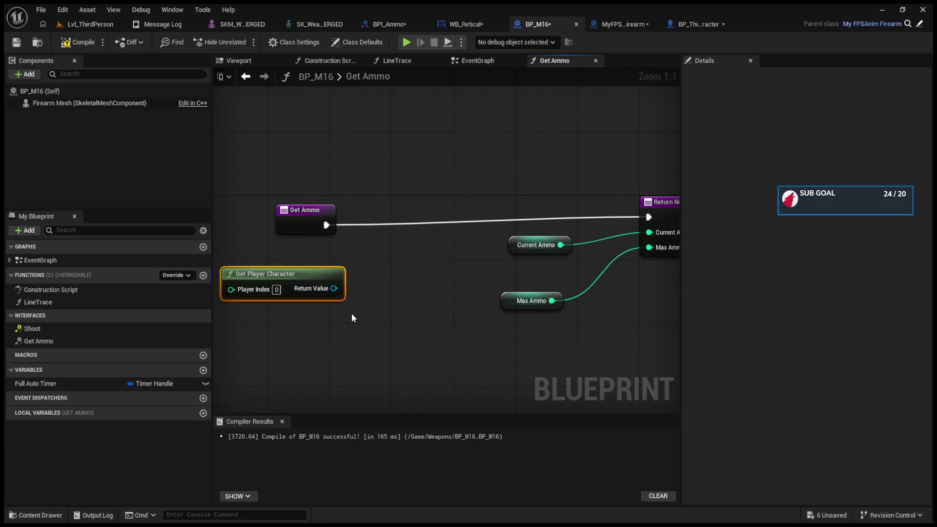
key(Delete)
drag(302, 210, 445, 202)
click(84, 46)
click(388, 23)
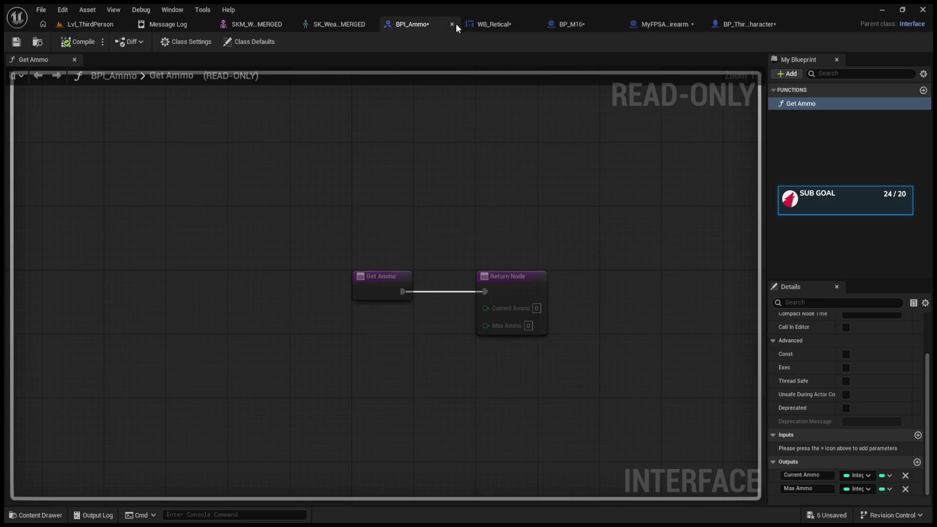
In Switch Weapon, add a Get Ammo call on Current Weapon running after Attach Weapon Func
click(654, 27)
click(745, 23)
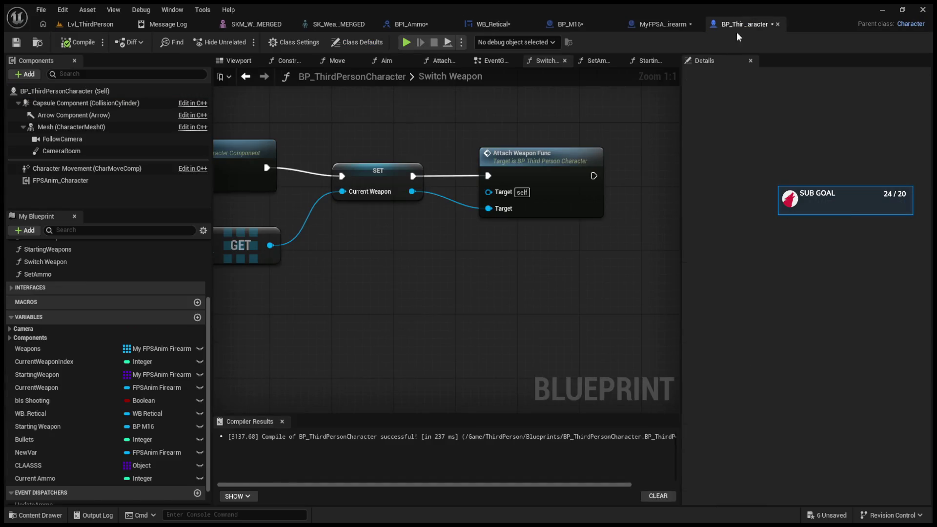
drag(526, 204, 576, 285)
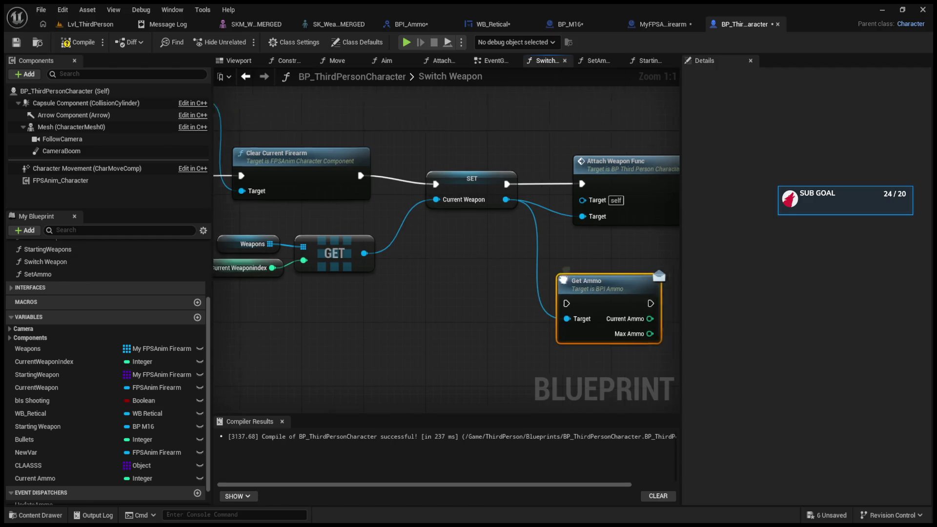
drag(432, 259, 604, 186)
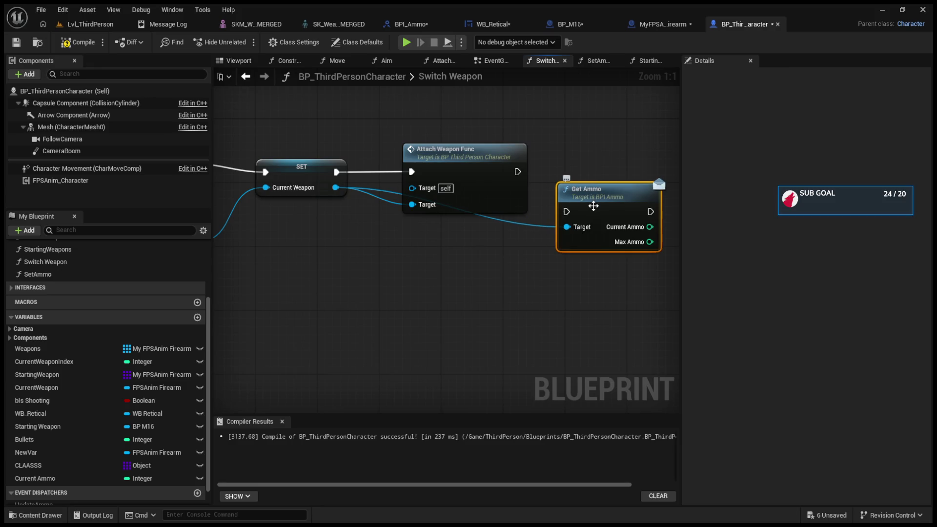
mouse_move(596, 154)
mouse_down()
mouse_move(492, 157)
mouse_move(472, 168)
mouse_up()
drag(391, 186, 441, 226)
drag(483, 205, 483, 157)
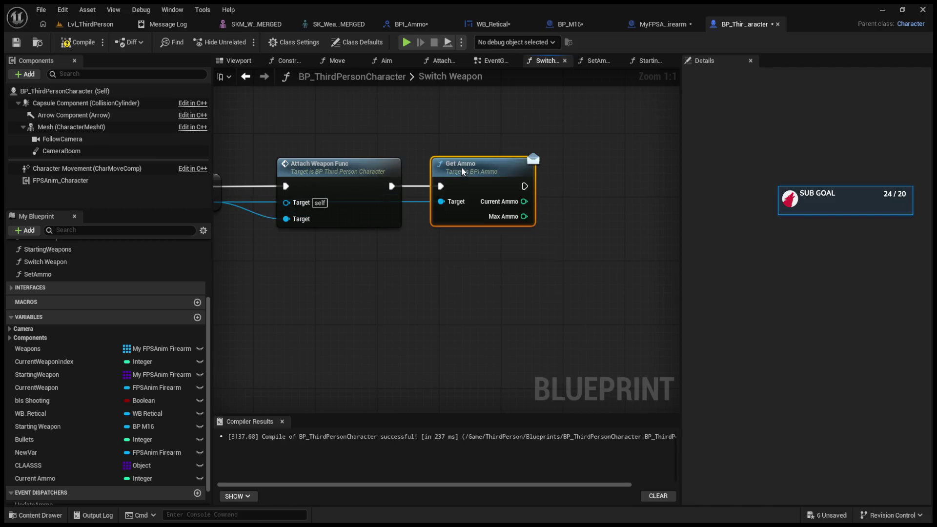
Set Current Ammo from Get Ammo's Current Ammo output, then play the level
mouse_move(55, 480)
mouse_down()
mouse_move(88, 476)
mouse_move(586, 195)
mouse_move(606, 215)
mouse_move(578, 215)
mouse_up()
drag(524, 194, 596, 202)
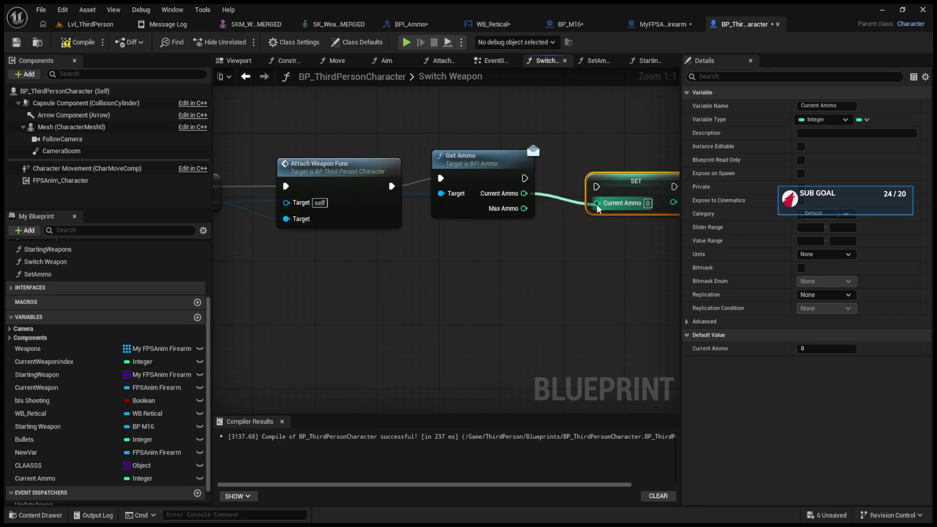
drag(524, 178, 596, 187)
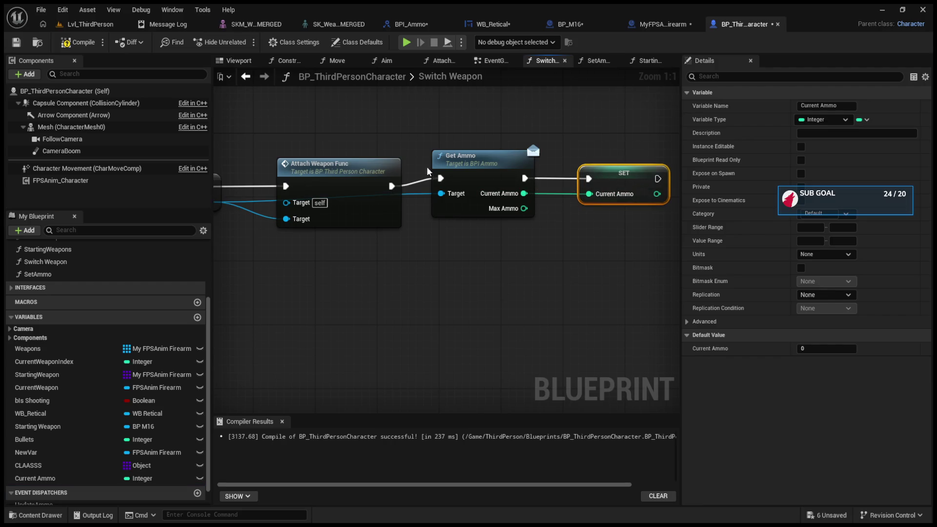
click(101, 23)
click(243, 43)
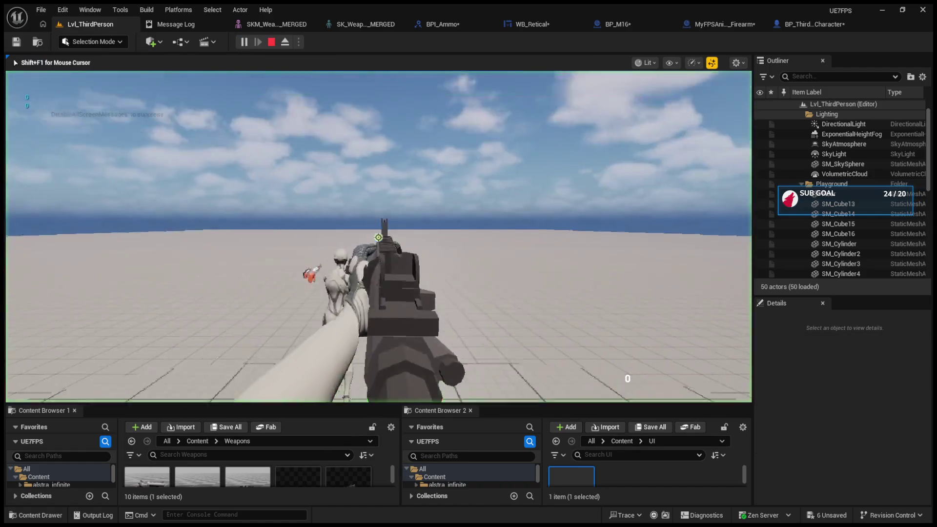
Delete the Get Ammo call and SET Current Ammo node from Switch Weapon, then pull a wire from GET
click(810, 23)
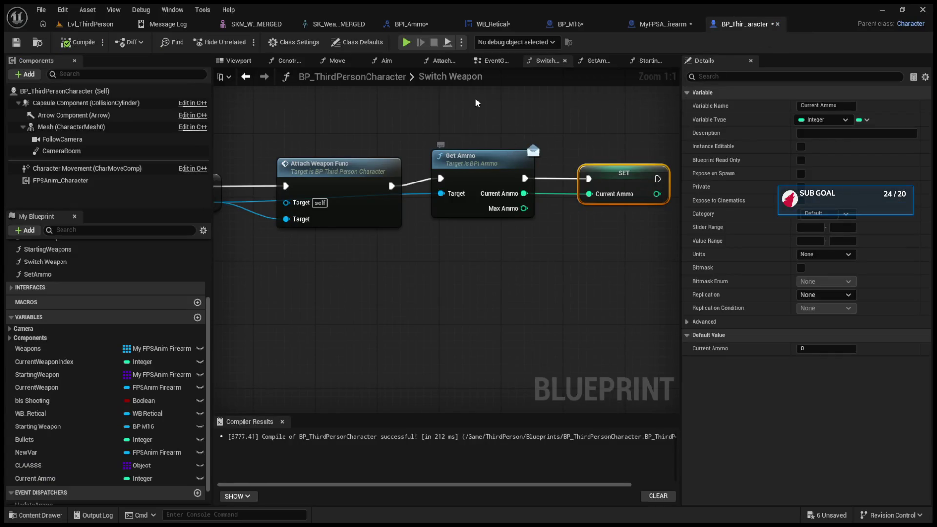
click(516, 156)
key(Delete)
click(629, 186)
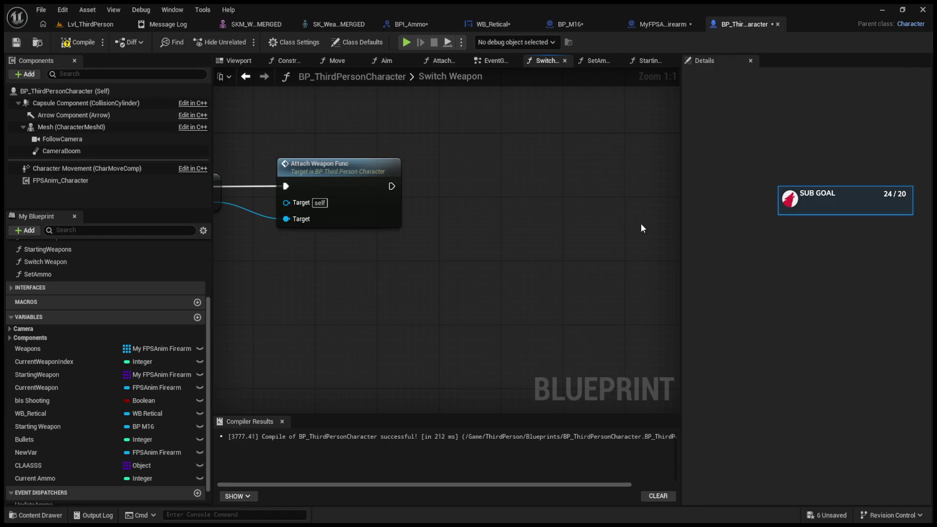
key(Delete)
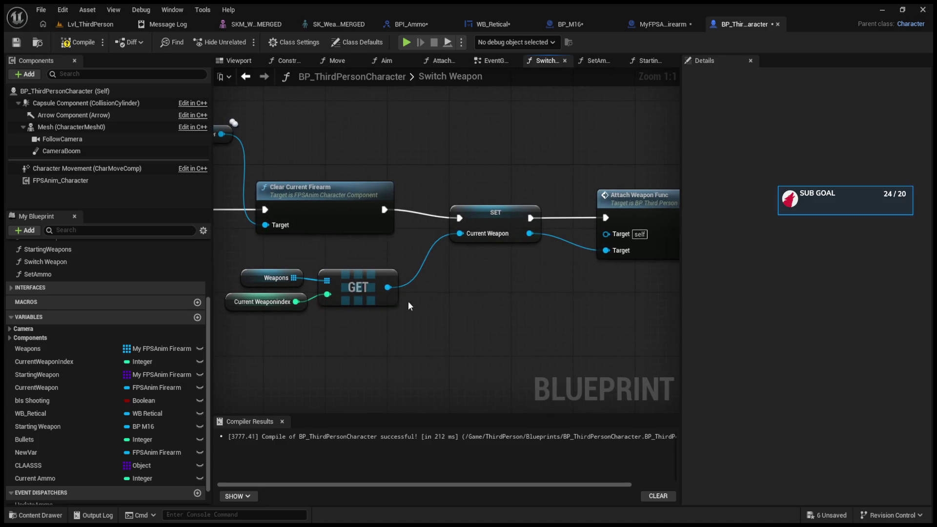
drag(387, 287, 462, 296)
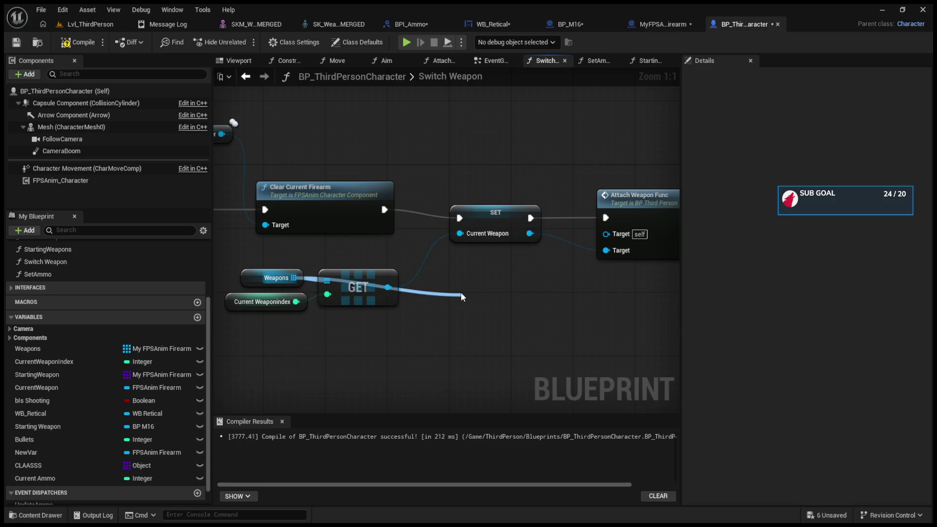
Add a Current Weapon getter in Switch Weapon and try wiring it in
mouse_move(461, 293)
mouse_down()
mouse_move(305, 213)
mouse_move(309, 237)
mouse_up()
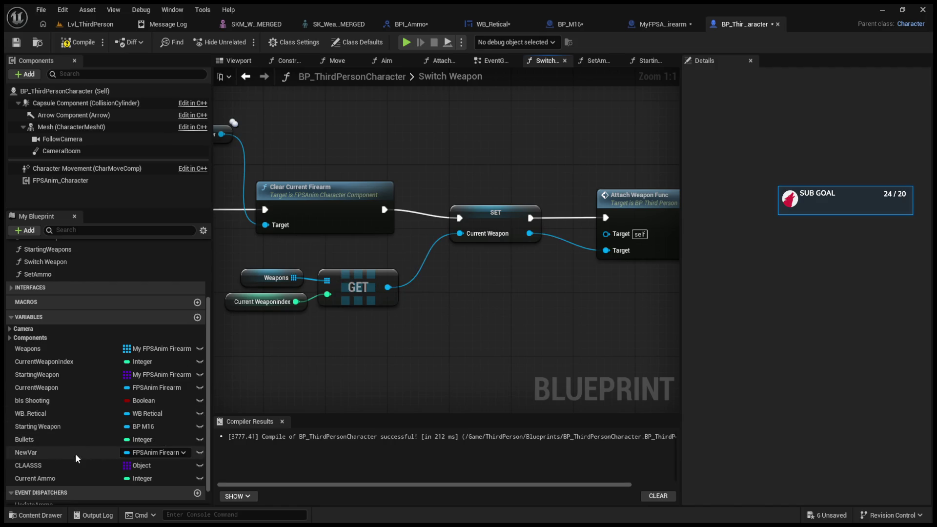
click(36, 388)
mouse_move(37, 388)
mouse_down()
mouse_move(363, 382)
mouse_move(466, 348)
mouse_up()
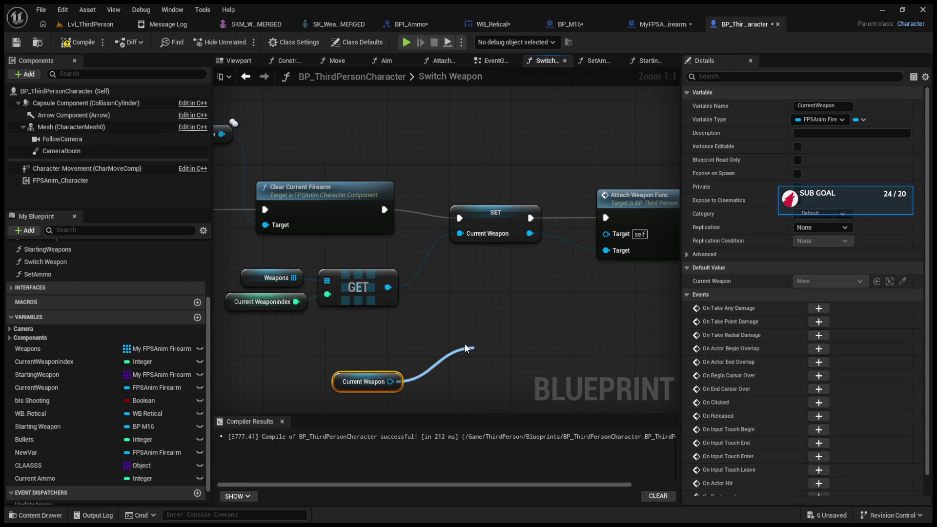
mouse_move(453, 345)
mouse_down()
mouse_move(418, 344)
mouse_move(339, 377)
mouse_up()
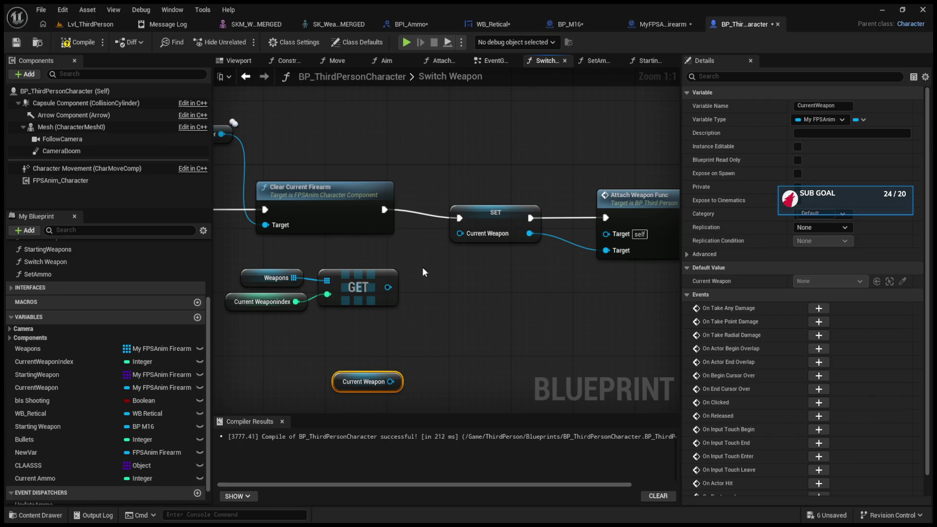
click(429, 263)
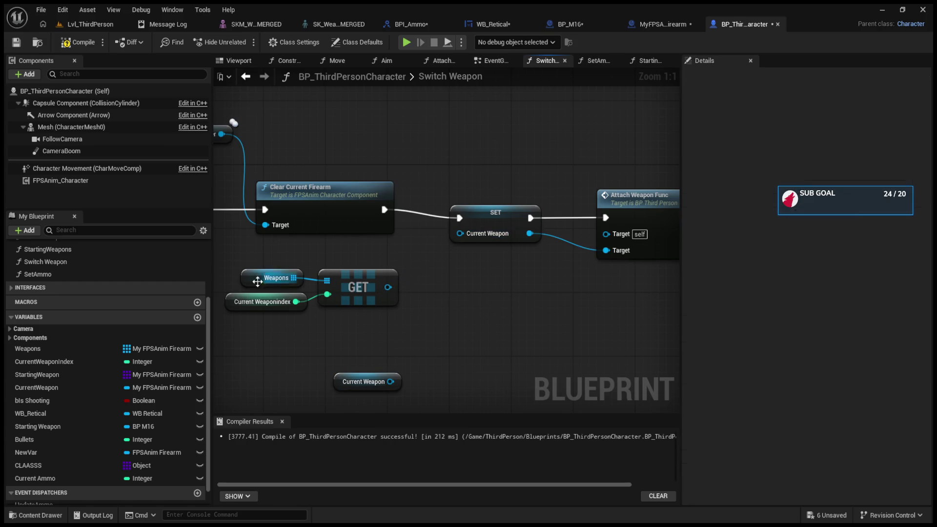
Feed the GET result into SET Current Weapon, compile, and jump to the StartingWeapons error
click(269, 283)
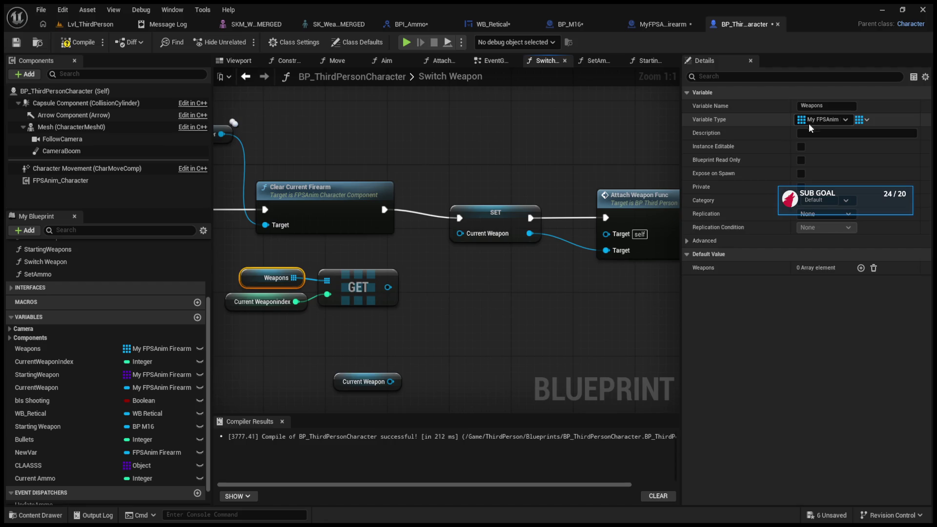
drag(388, 287, 471, 240)
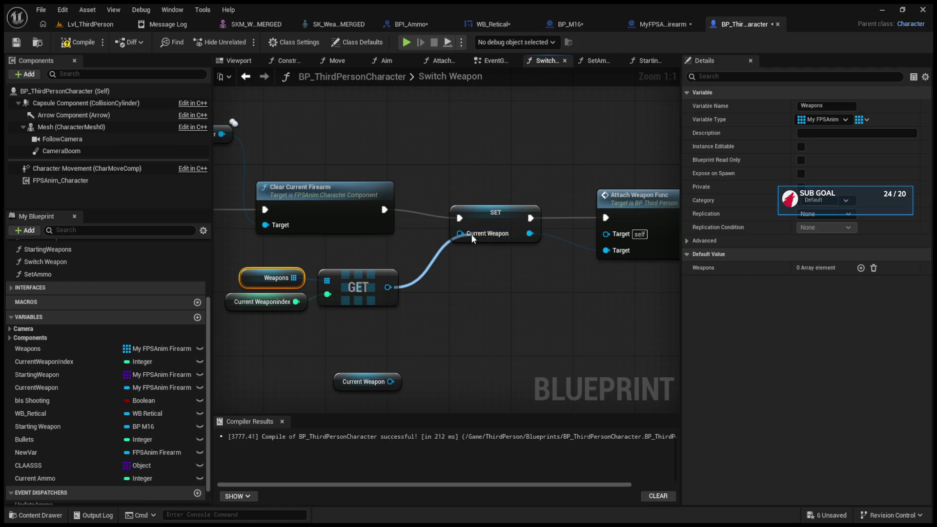
click(425, 257)
click(476, 212)
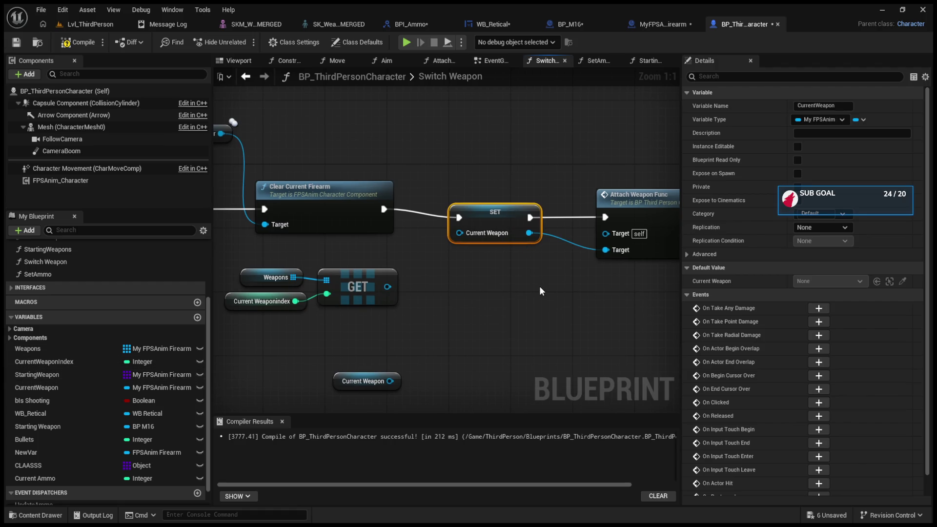
click(359, 288)
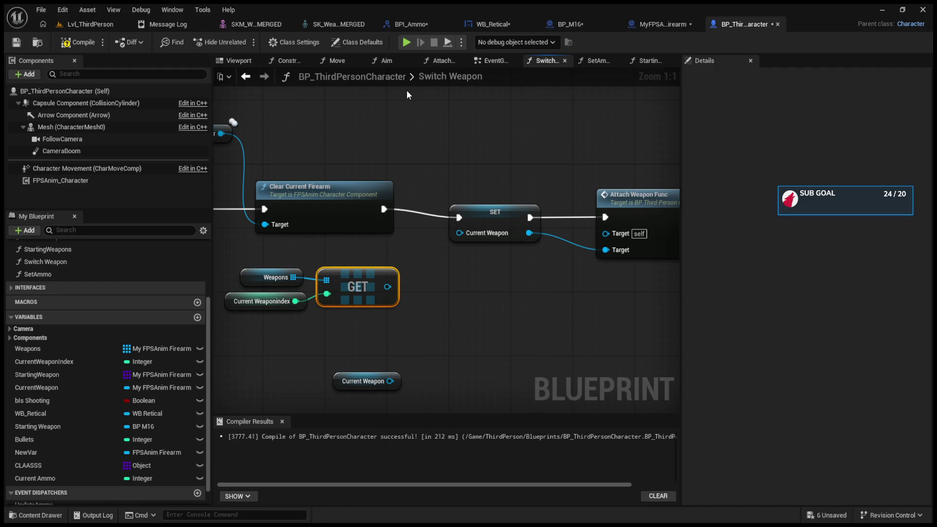
drag(387, 287, 459, 233)
click(80, 43)
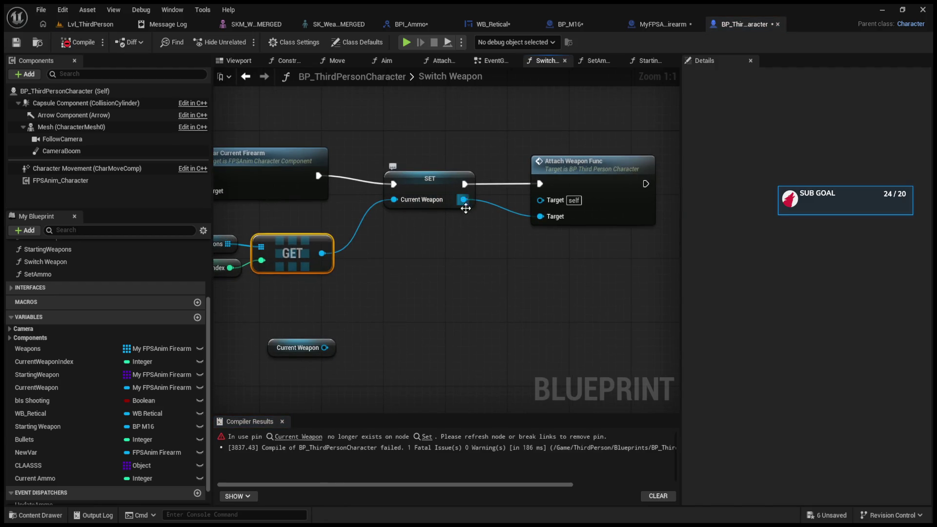
click(299, 436)
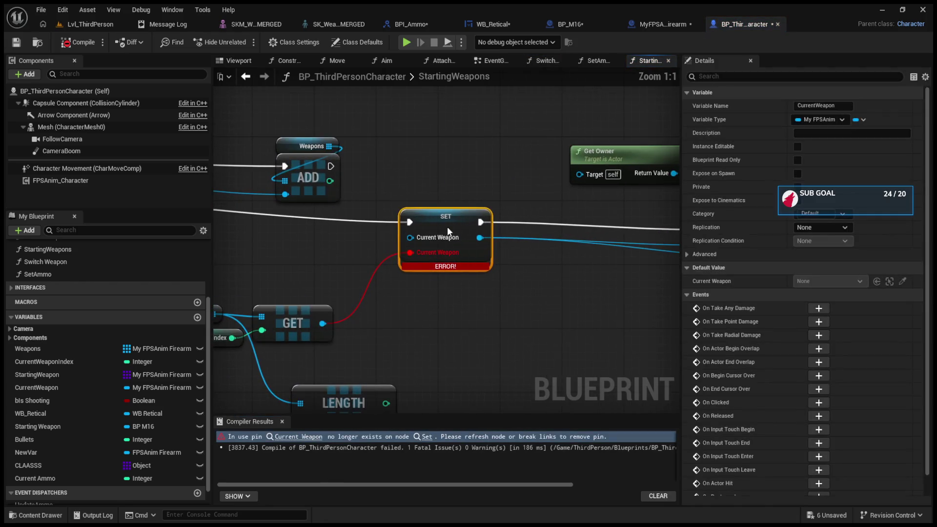
Clear the stale pin on StartingWeapons' SET node and rewire GET into Current Weapon
key(ctrl+z)
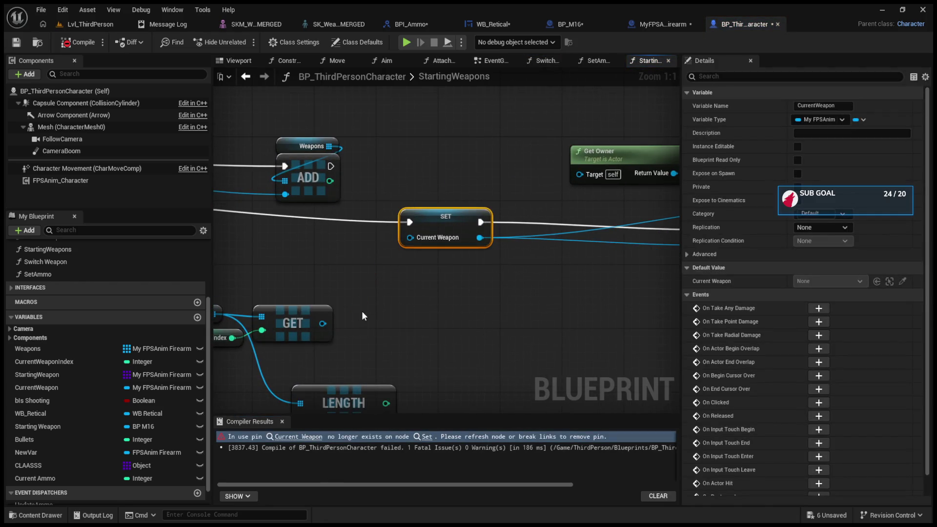
click(317, 324)
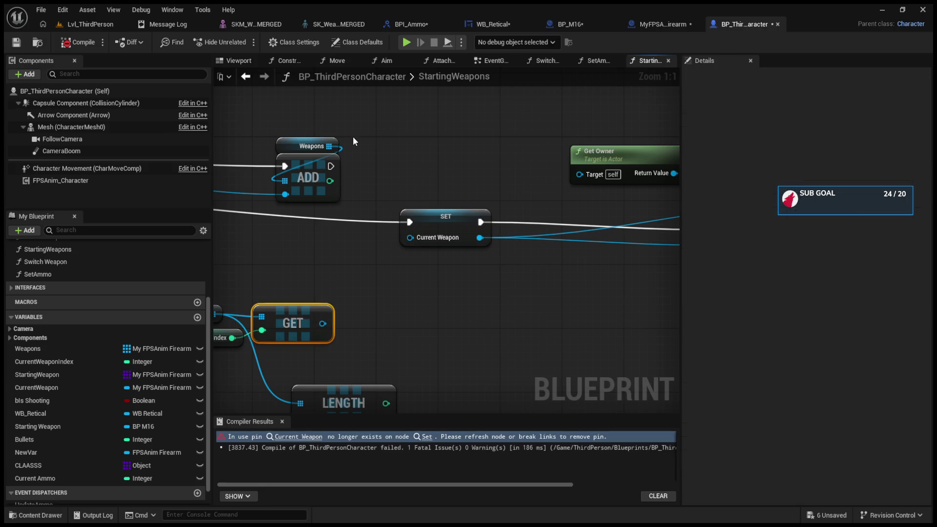
drag(323, 323, 411, 238)
drag(390, 268, 520, 270)
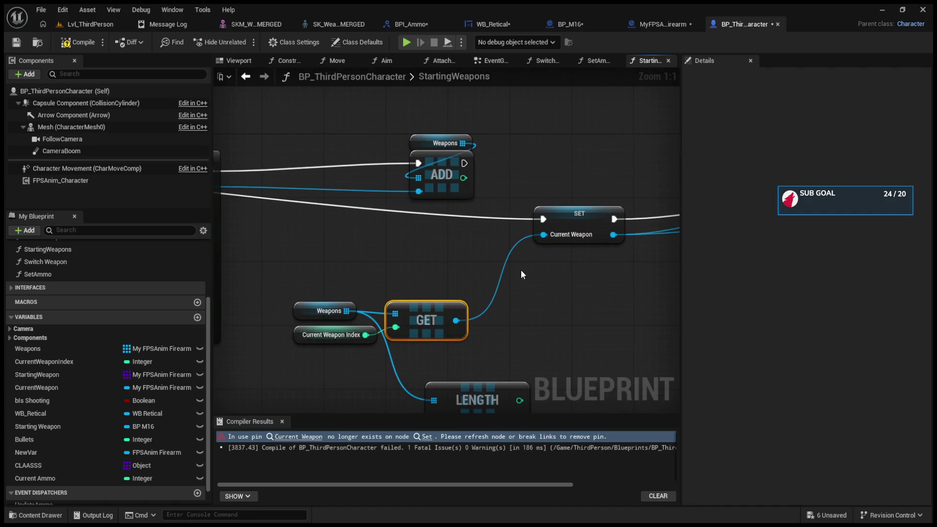
Review the character's variables and delete the unused CLAASSS variable
click(84, 359)
click(81, 349)
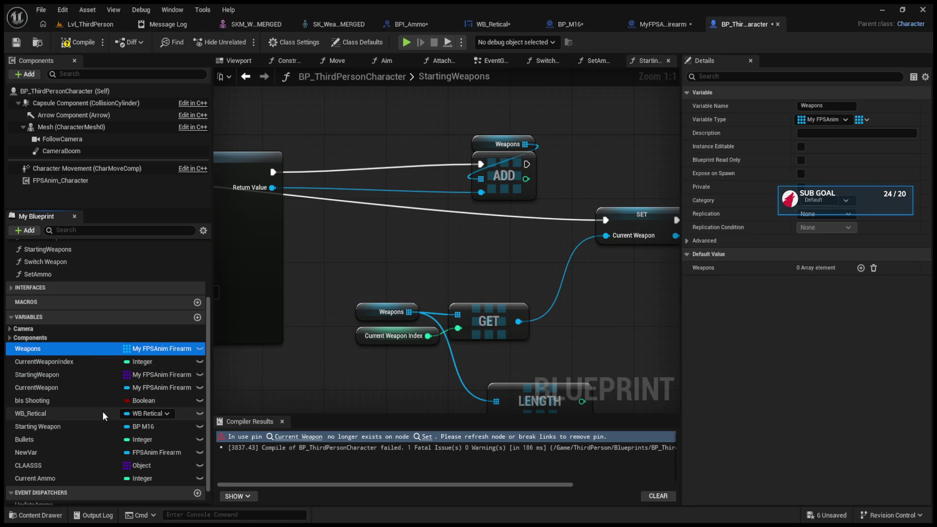
click(88, 387)
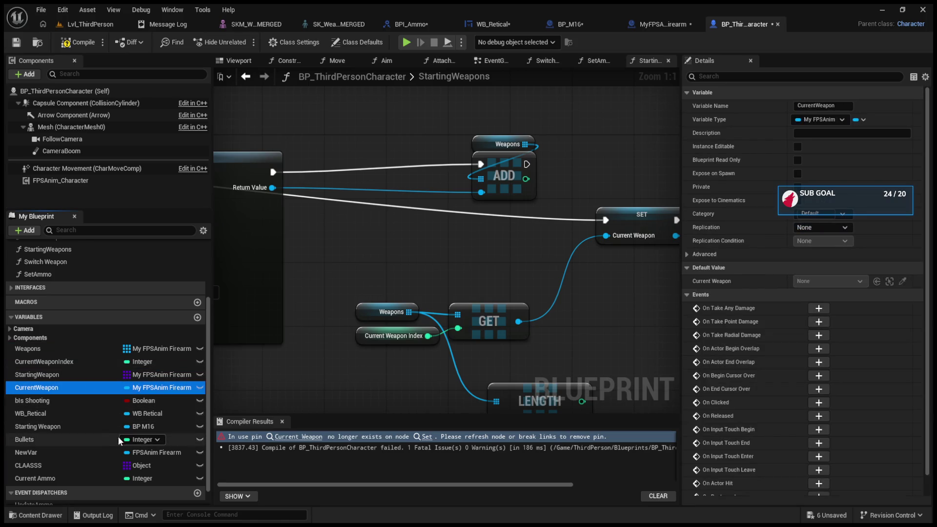
click(83, 414)
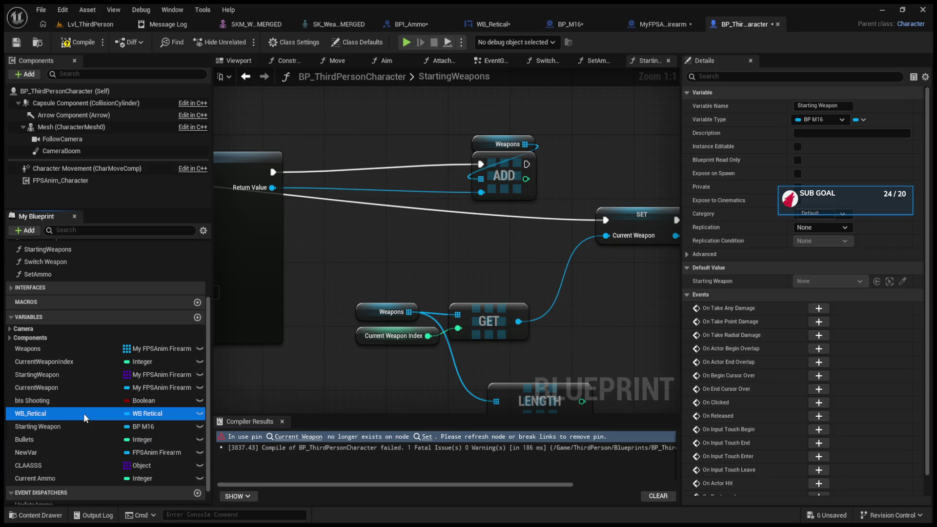
click(94, 468)
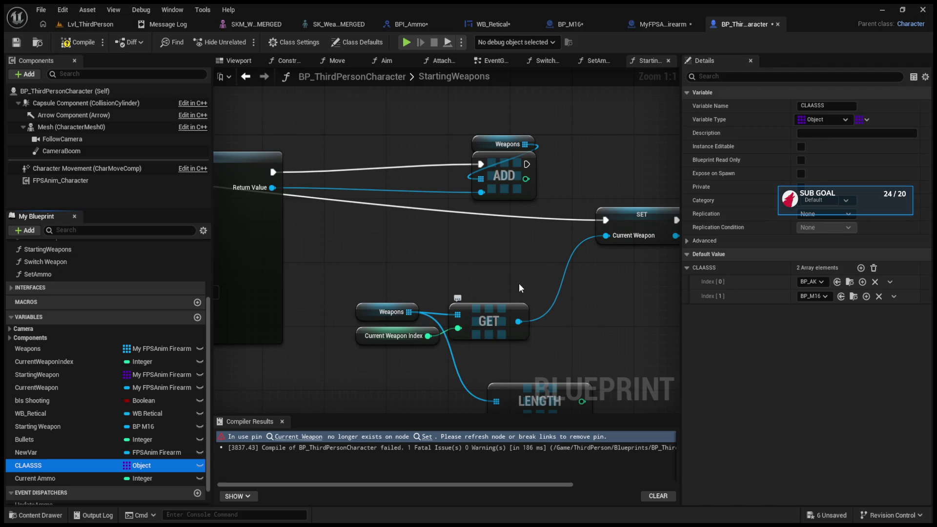
key(Delete)
mouse_move(426, 276)
mouse_down()
mouse_move(651, 288)
mouse_move(330, 285)
mouse_move(549, 289)
mouse_up()
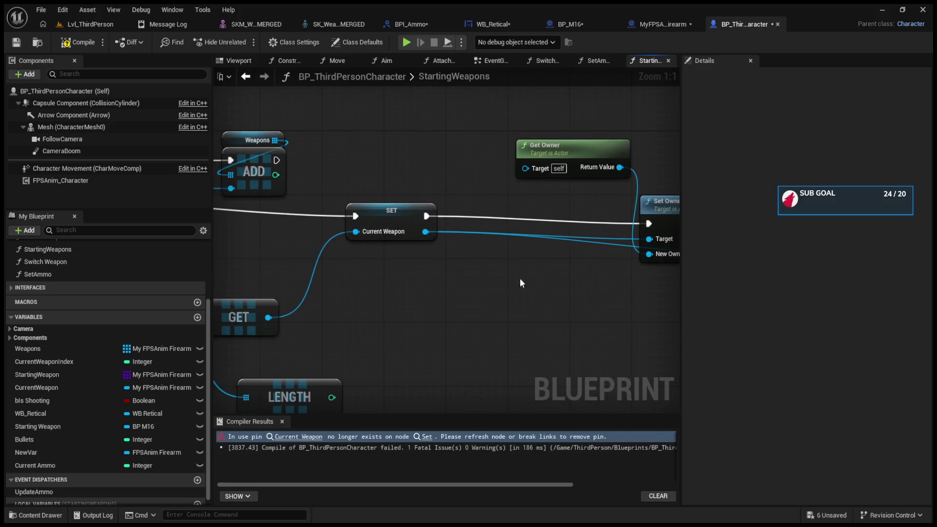
Add a Current Ammo getter from SET's Current Weapon output
drag(425, 231, 476, 297)
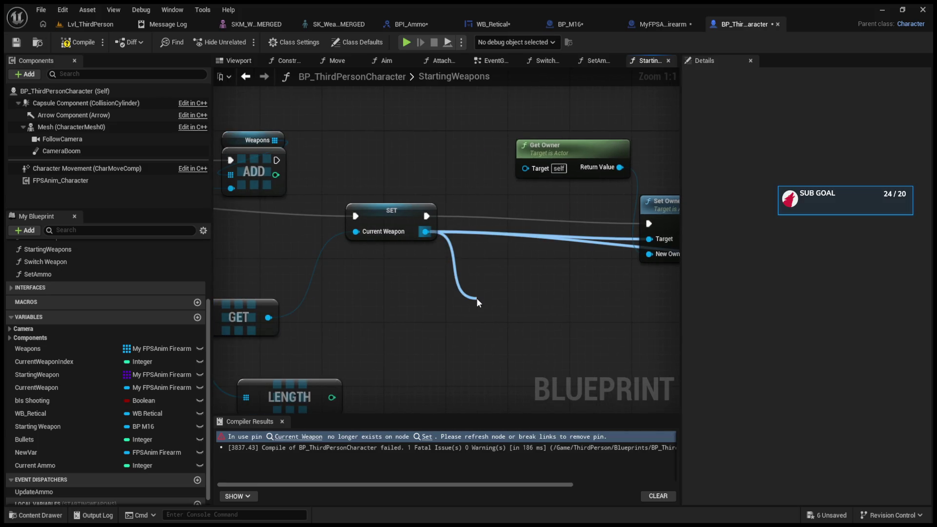
click(531, 388)
mouse_move(551, 359)
mouse_down()
mouse_move(315, 337)
mouse_move(447, 324)
mouse_up()
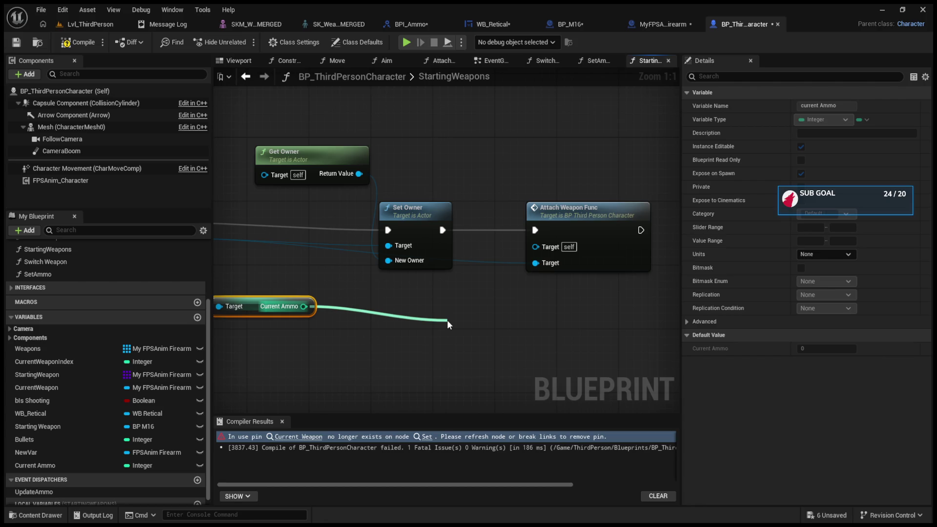
drag(447, 320, 447, 320)
click(444, 335)
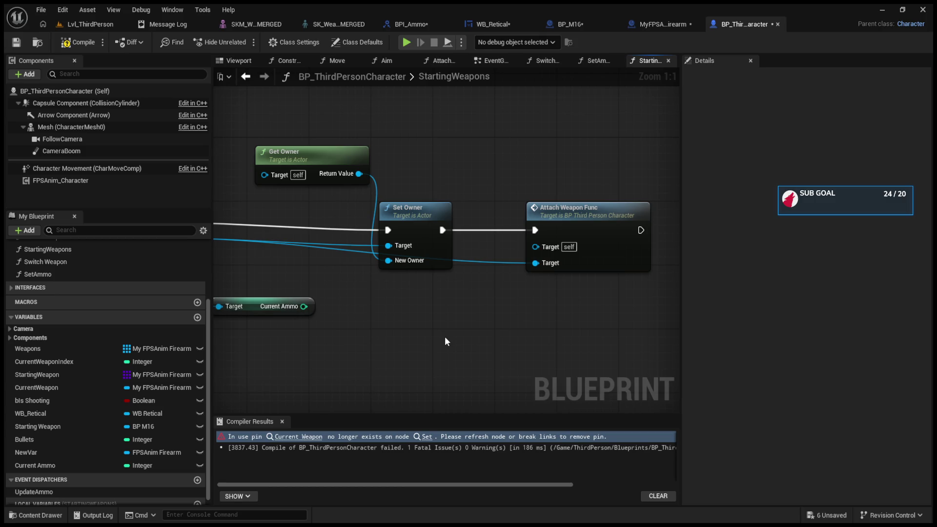
Place a Print String after Attach Weapon Func and feed Current Ammo into In String
key(ctrl+v)
scroll(462, 328, down, 2)
drag(486, 343, 553, 278)
mouse_move(343, 312)
mouse_down()
mouse_move(517, 301)
mouse_move(632, 266)
mouse_move(628, 249)
mouse_up()
Compile BP_ThirdPersonCharacter and start a test play of the level
click(78, 42)
click(92, 24)
click(243, 43)
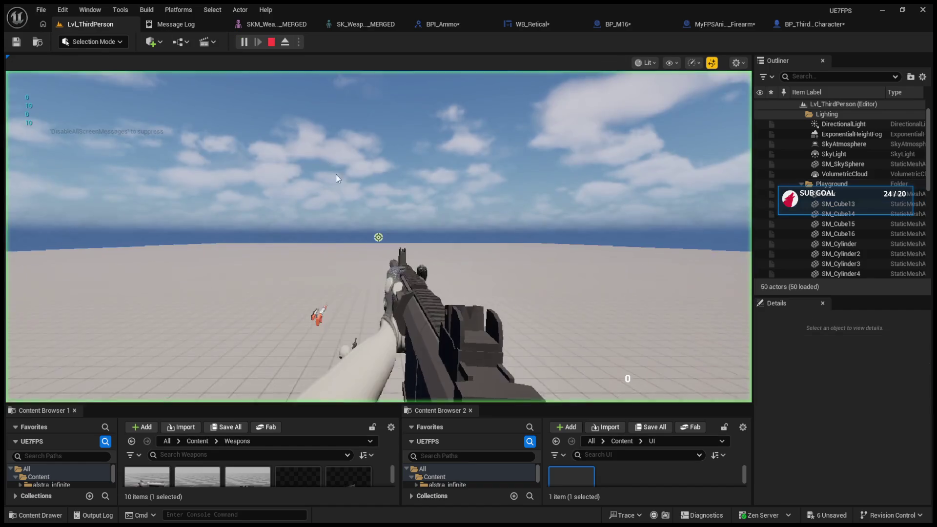
Fire three shots, stop the play test, and return to the character Blueprint
click(352, 197)
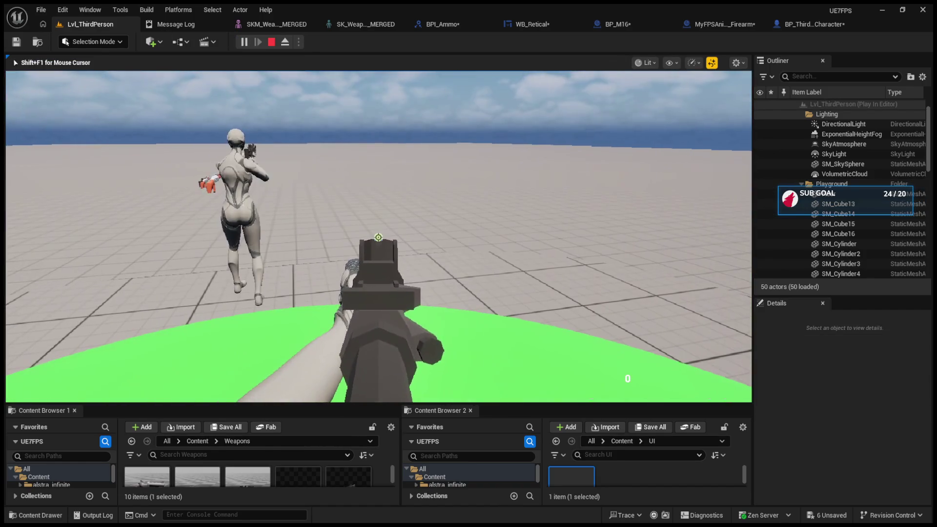
click(379, 237)
click(378, 237)
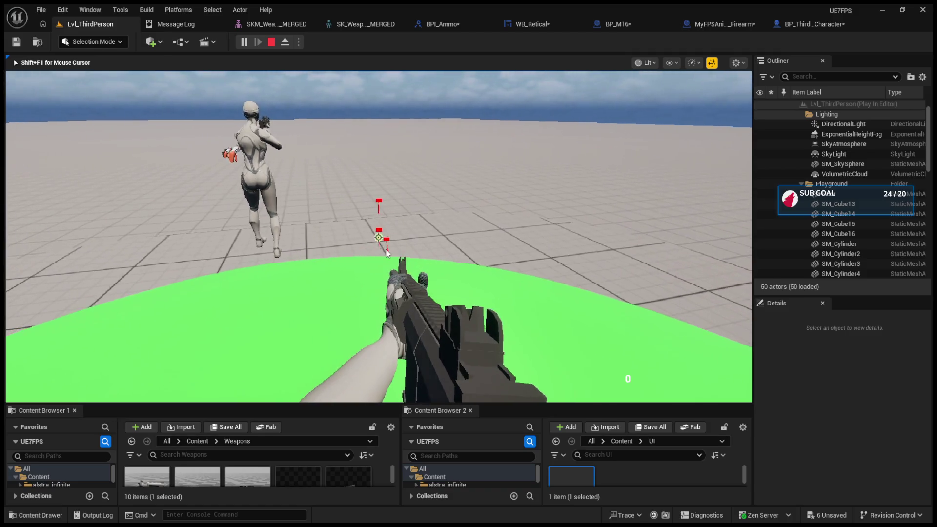
key(Escape)
click(781, 24)
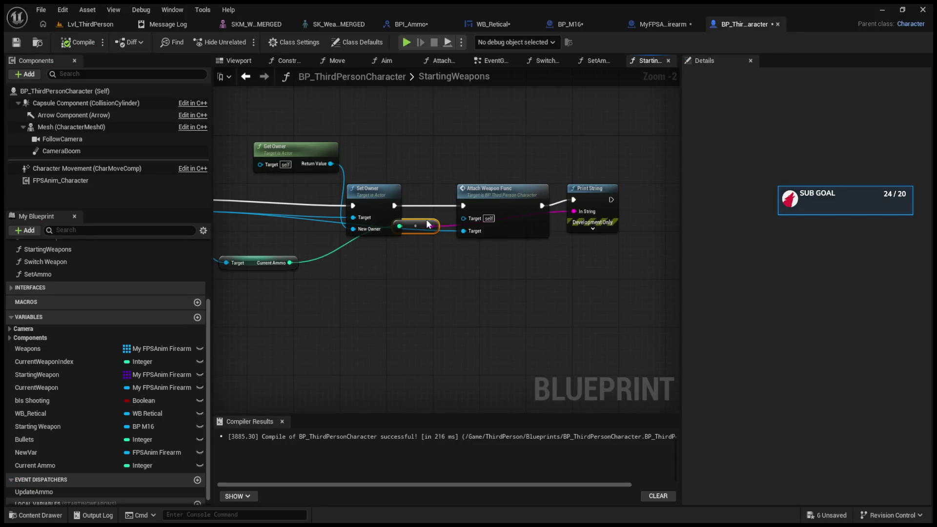
Replace Print String with a SET Current Ammo node fed by the ammo value
drag(427, 220, 426, 289)
click(601, 188)
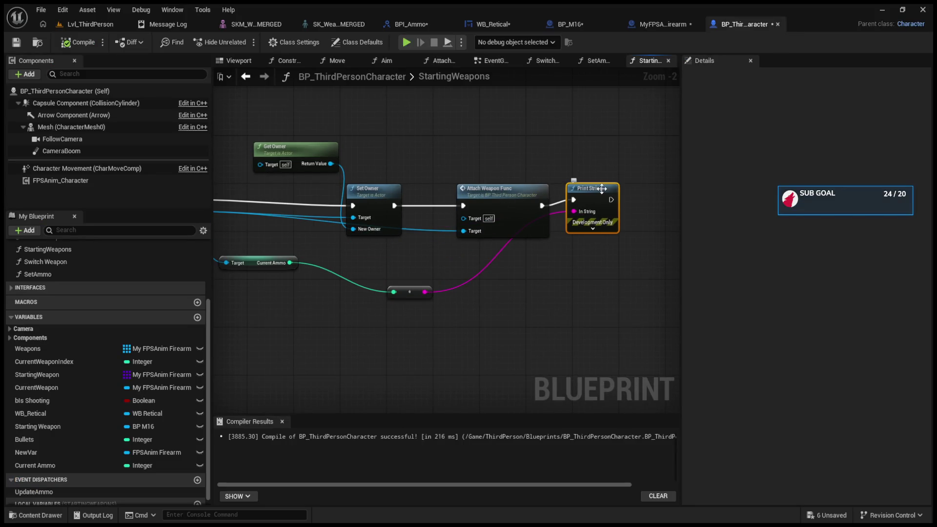
key(Delete)
click(131, 464)
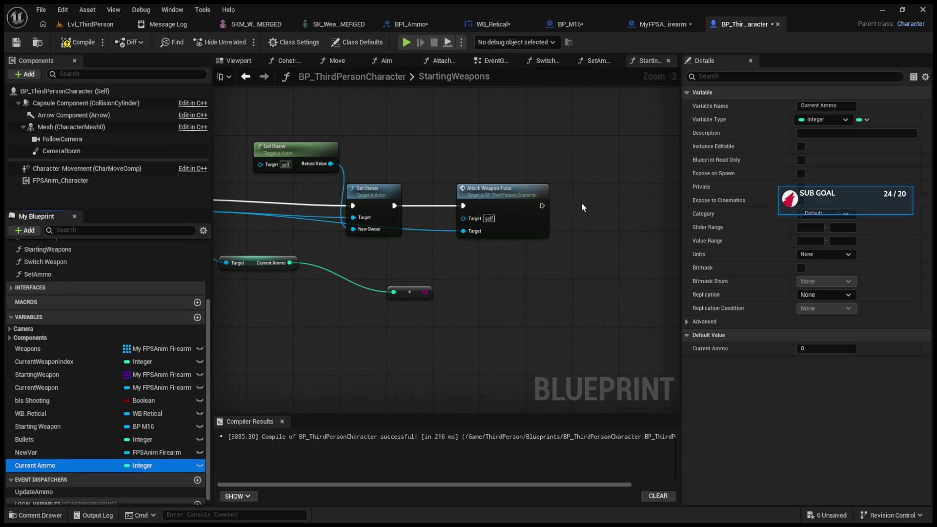
key(ctrl+v)
mouse_move(426, 288)
mouse_down()
mouse_move(573, 239)
mouse_move(511, 276)
mouse_move(588, 224)
mouse_up()
mouse_move(542, 206)
mouse_down()
mouse_move(587, 212)
mouse_move(641, 188)
mouse_up()
Drop the redundant conversion node, wire Current Ammo straight into SET, and play-test
click(625, 201)
click(565, 238)
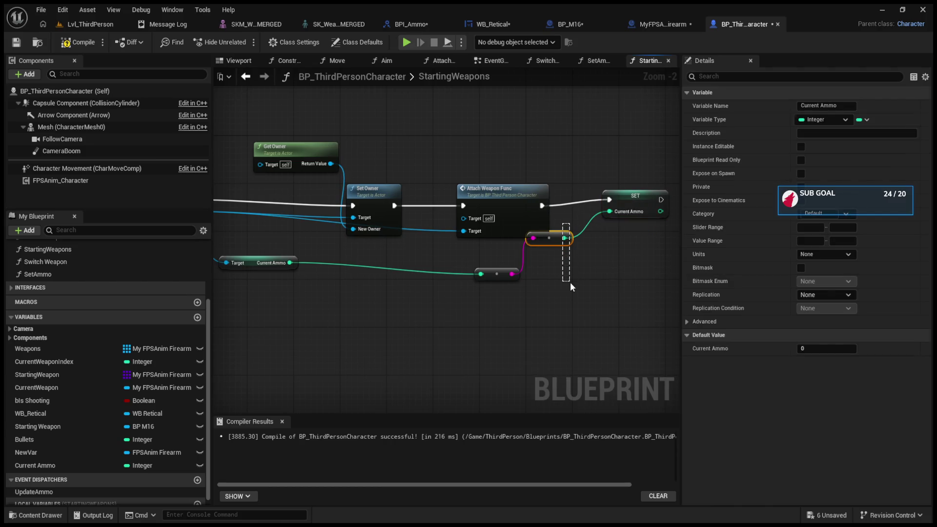
drag(570, 282, 570, 282)
key(Delete)
mouse_move(297, 263)
mouse_down()
mouse_move(576, 209)
mouse_move(613, 212)
mouse_up()
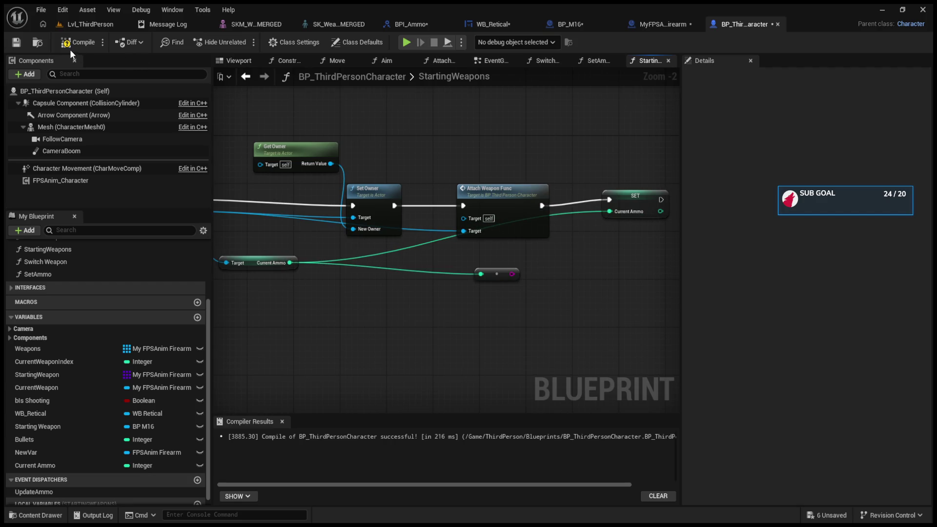
click(93, 24)
key(alt+p)
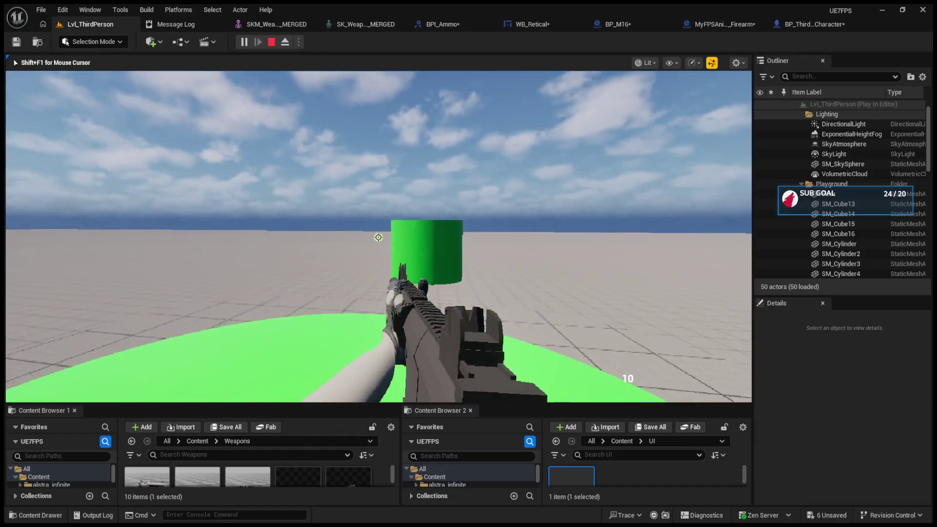
Stop the play test and tidy BP_M16's Get Ammo entry, Current Ammo and Max Ammo nodes
key(Escape)
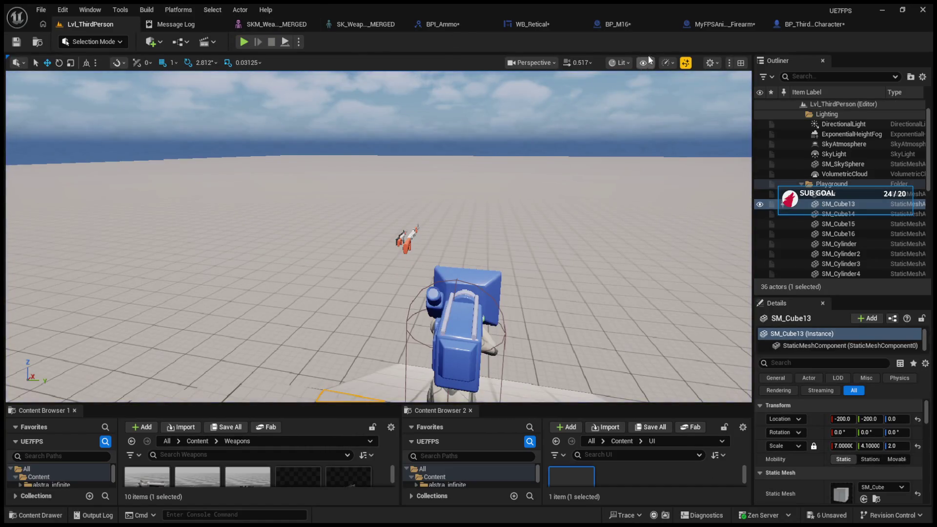
click(643, 28)
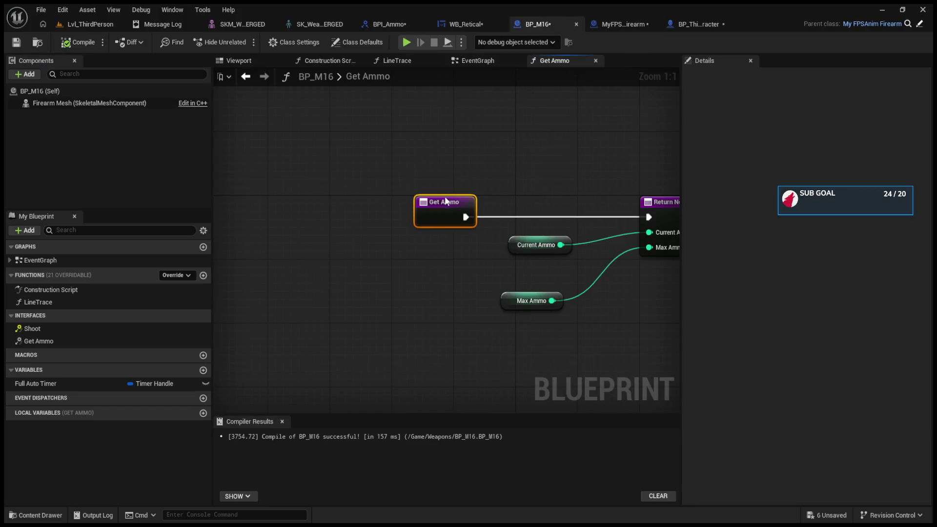
drag(449, 207, 545, 214)
drag(512, 245, 504, 265)
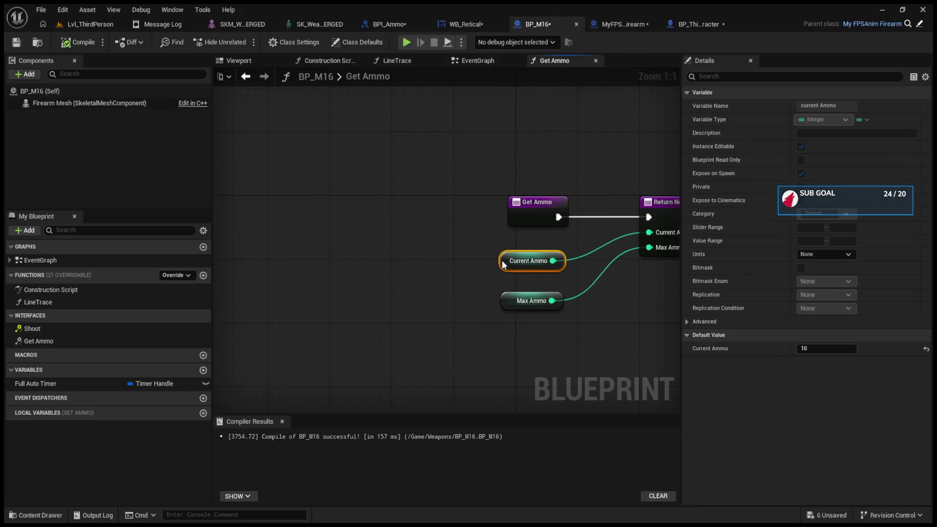
drag(502, 303, 502, 295)
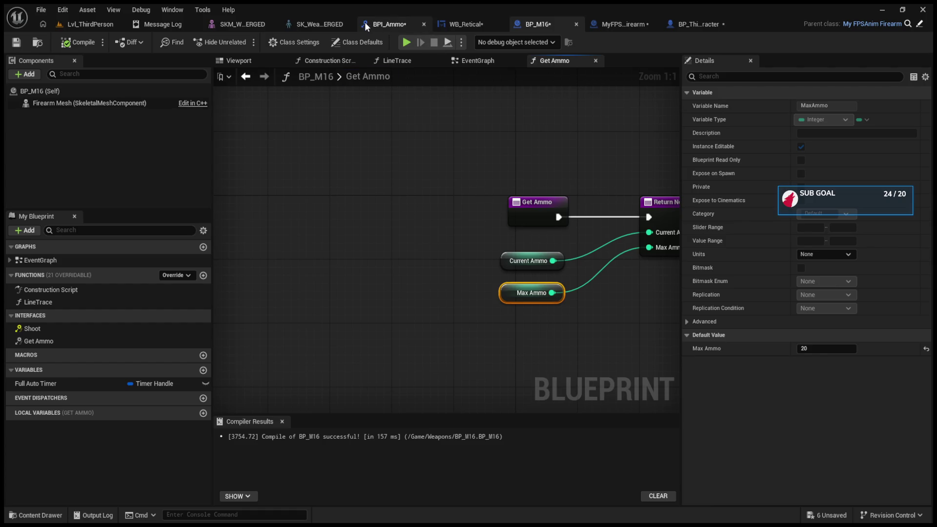
Review BP_M16's LineTrace graph, default ammo values, and the Event Shoot logic
click(479, 62)
double_click(403, 181)
mouse_move(300, 247)
mouse_down()
mouse_move(303, 269)
mouse_move(326, 267)
mouse_up()
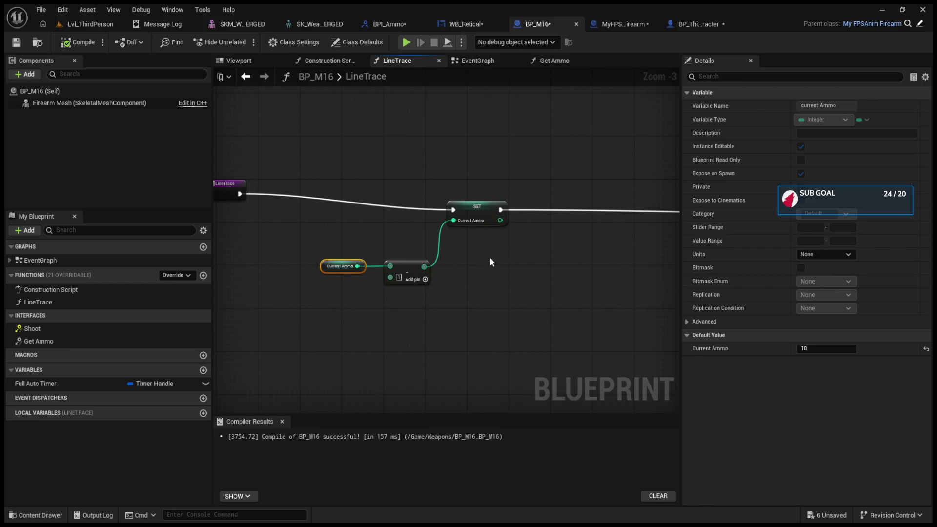
click(472, 194)
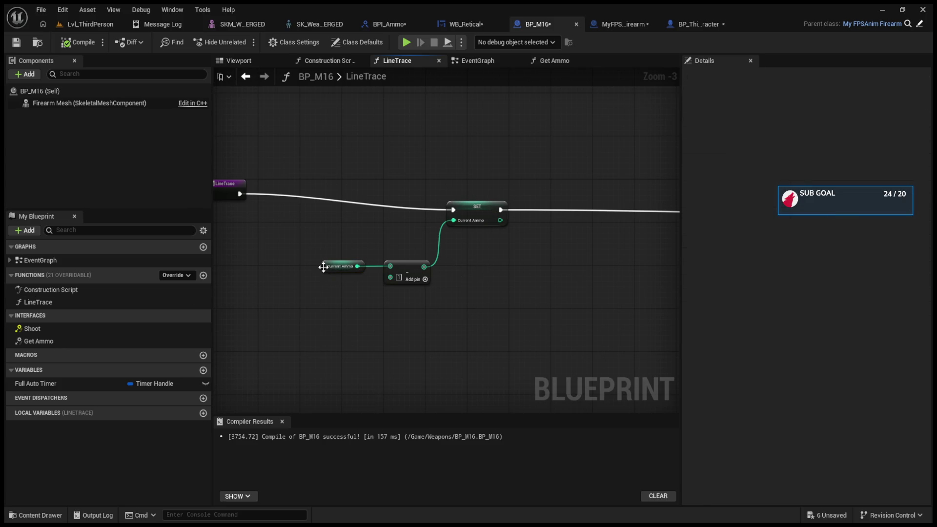
click(342, 266)
click(78, 92)
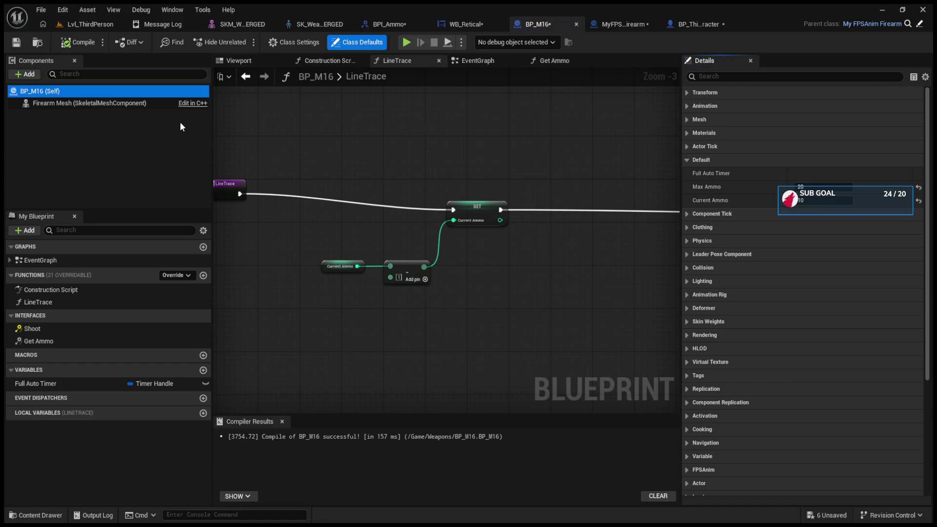
click(245, 77)
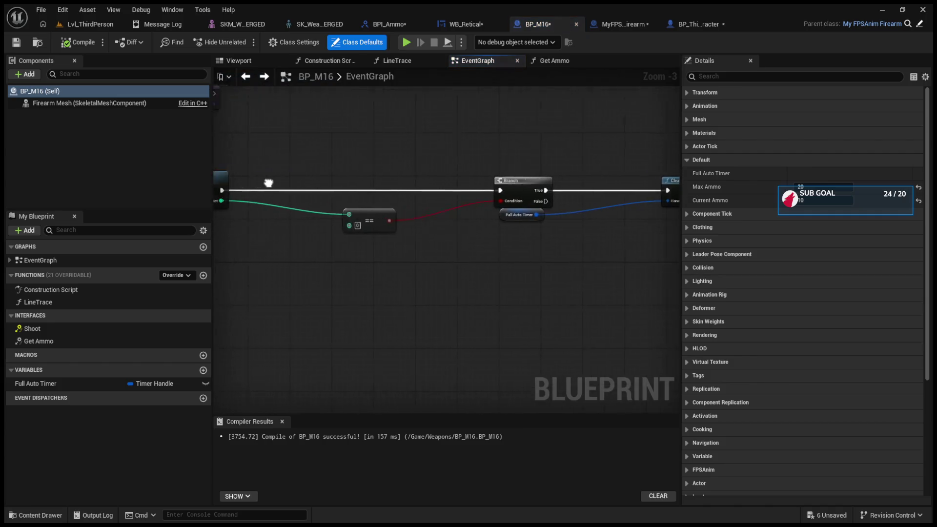
key(alt+Right)
scroll(495, 211, down, 4)
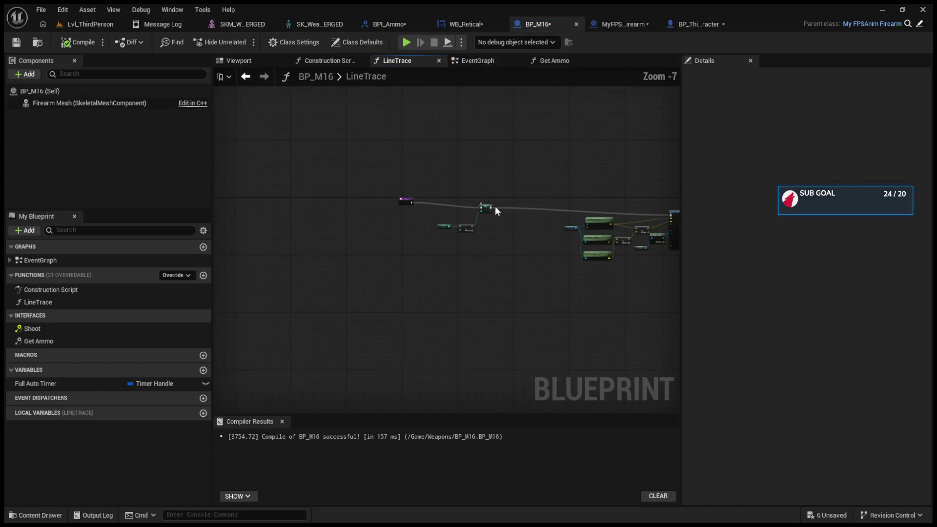
drag(494, 210, 455, 208)
click(246, 77)
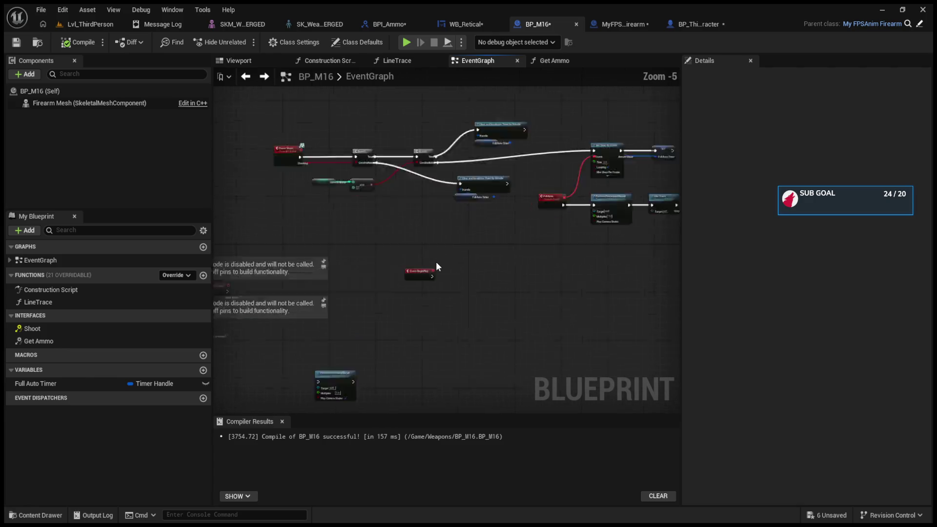
drag(437, 266, 559, 336)
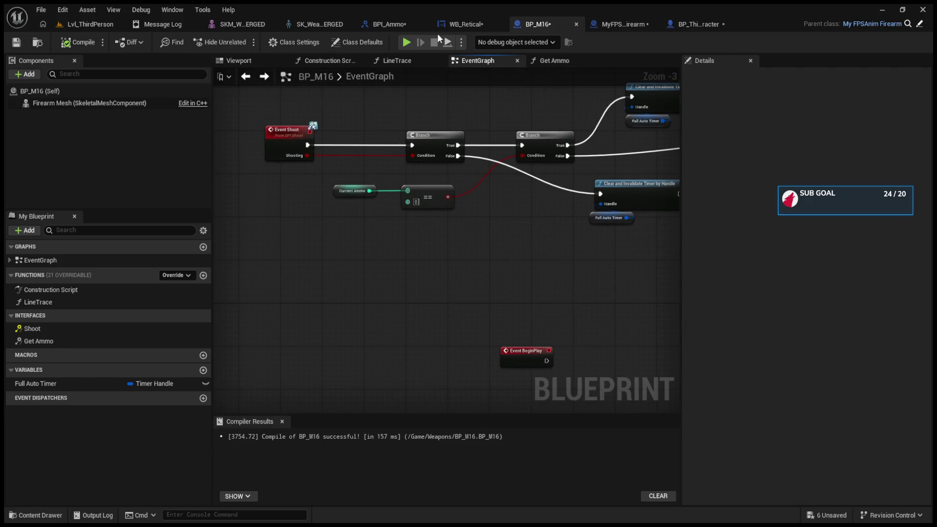
Check BPI_Ammo's Get Ammo outputs, Current Ammo and Max Ammo, then return to BP_ThirdPersonCharacter
click(468, 21)
click(408, 23)
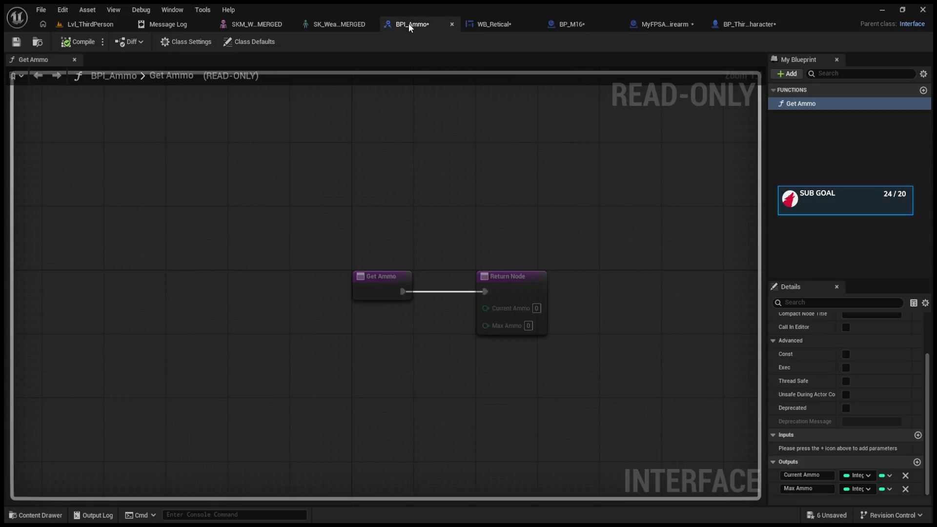
click(488, 24)
click(566, 24)
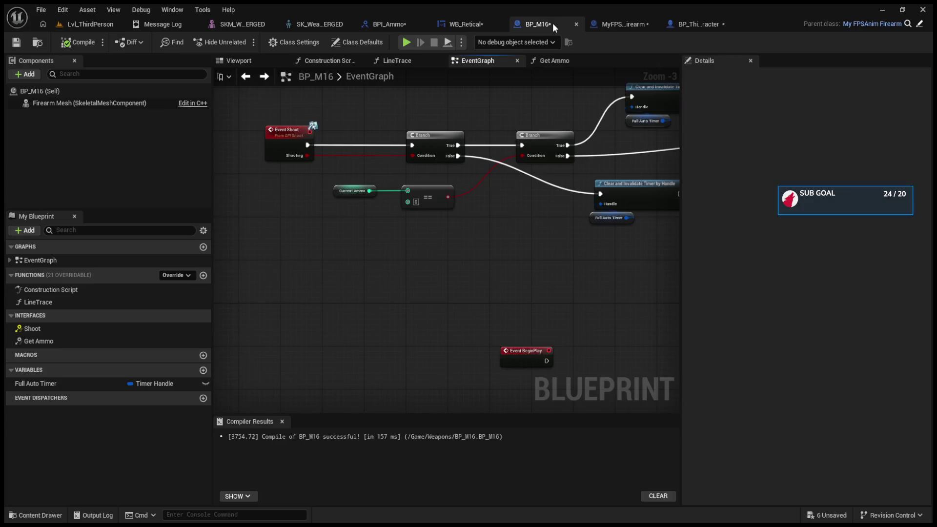
click(676, 23)
scroll(514, 152, down, 2)
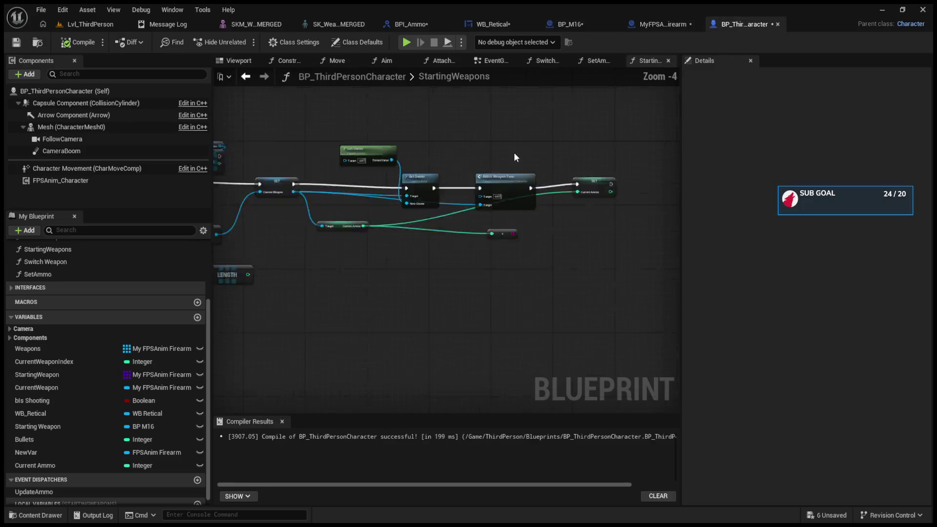
Review the SET Current Ammo, SetAmmo and Switch Weapon graphs before returning to EventGraph
scroll(579, 207, up, 3)
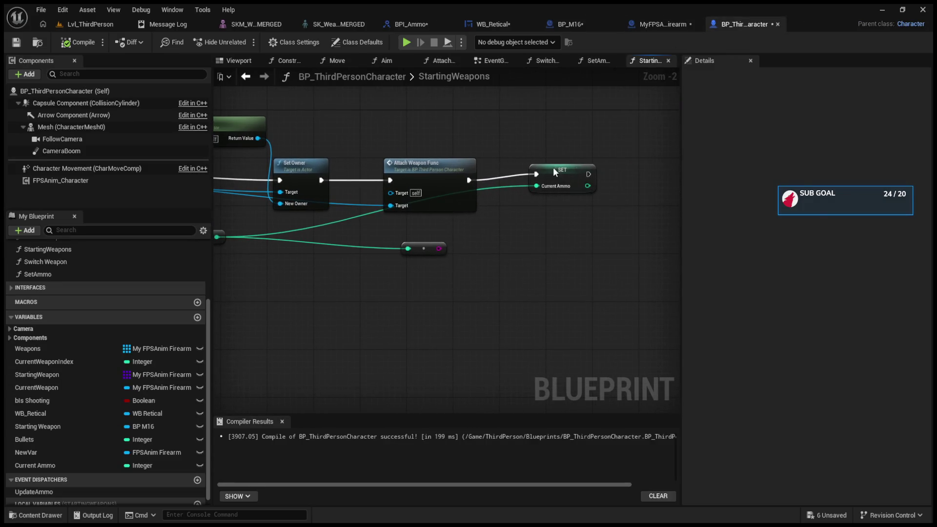
click(541, 173)
click(600, 60)
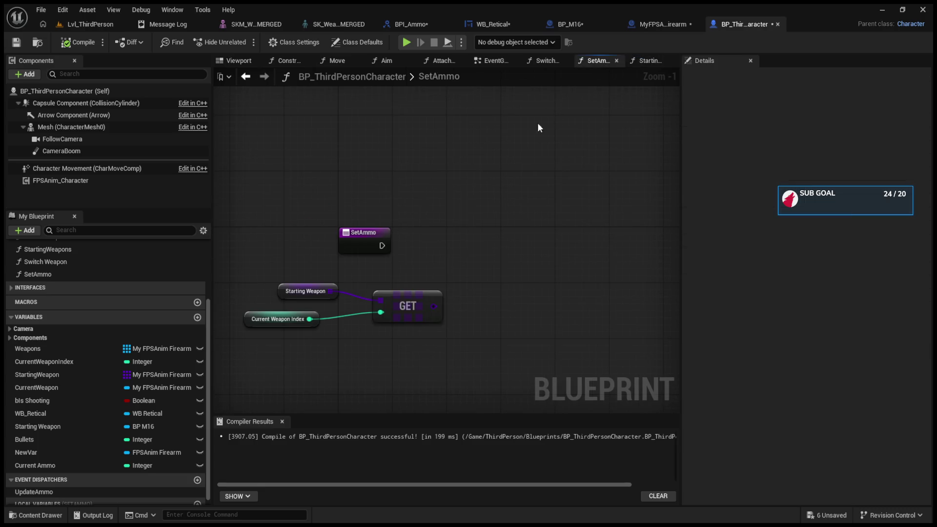
click(544, 61)
click(490, 60)
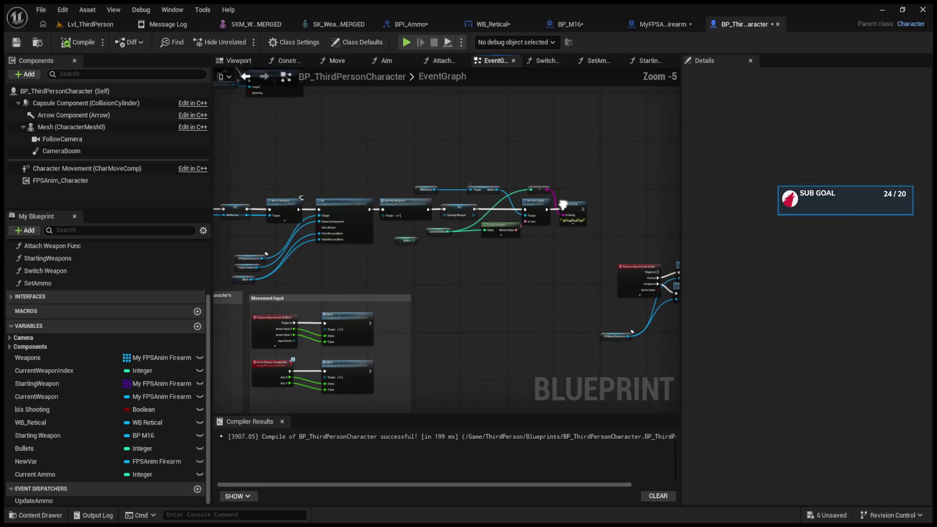
Delete the reroute, Bullets and SET Starting Weapon nodes, wire Starting Weapons to SetText, and play
key(Delete)
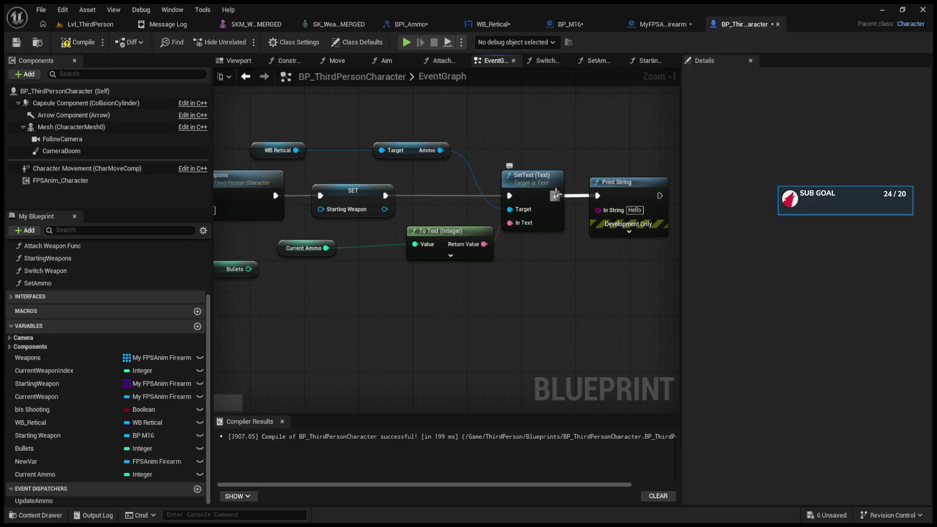
mouse_move(286, 247)
mouse_down()
mouse_move(317, 263)
mouse_move(369, 323)
mouse_up()
key(Delete)
click(471, 214)
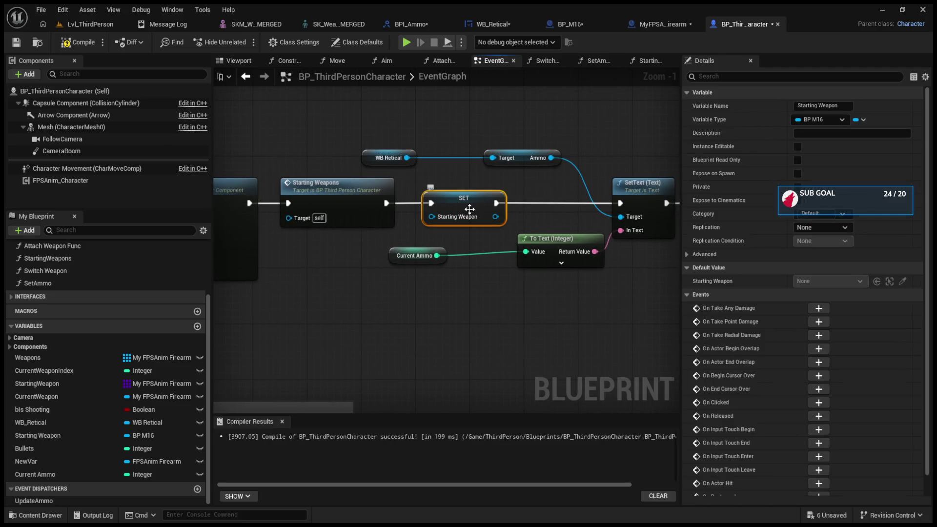
key(Delete)
mouse_move(387, 203)
mouse_down()
mouse_move(619, 203)
mouse_move(611, 209)
mouse_up()
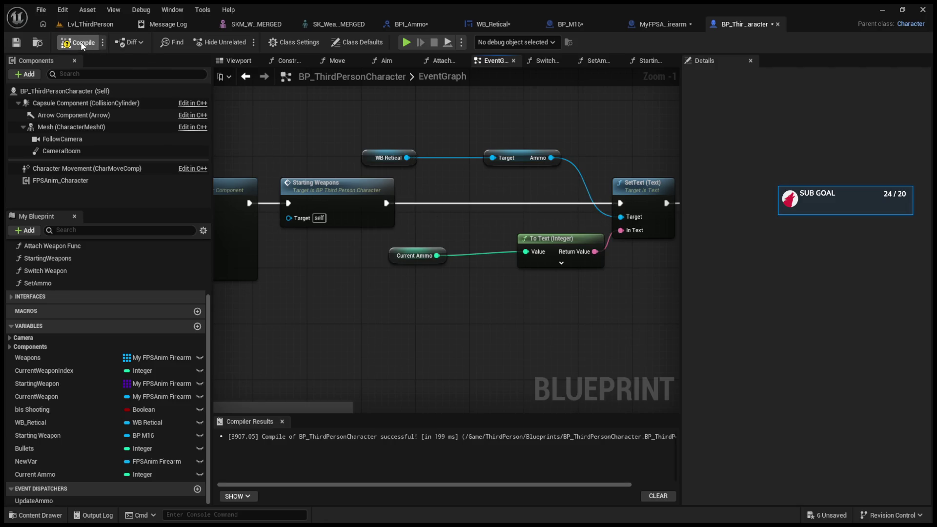
click(102, 24)
click(243, 42)
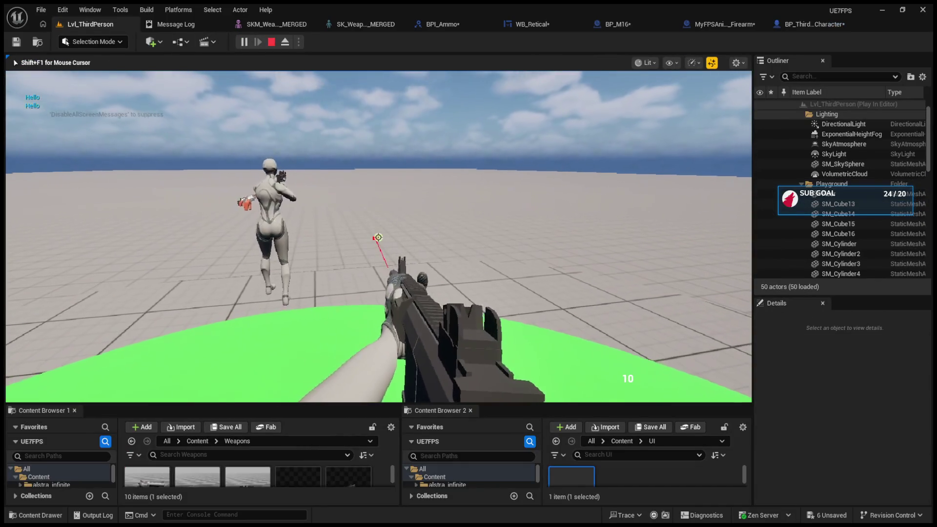
Fire a test shot, stop play, and bring up BP_M16's firing logic
click(378, 237)
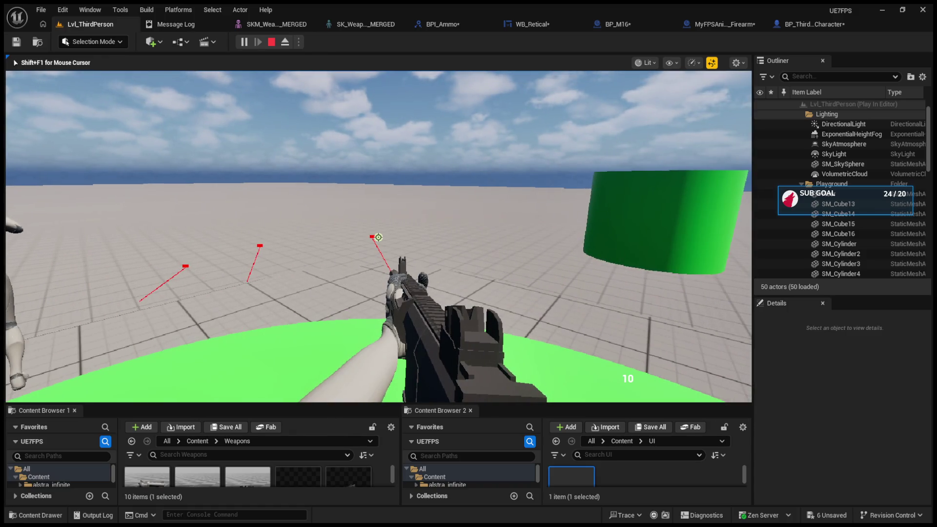
key(Escape)
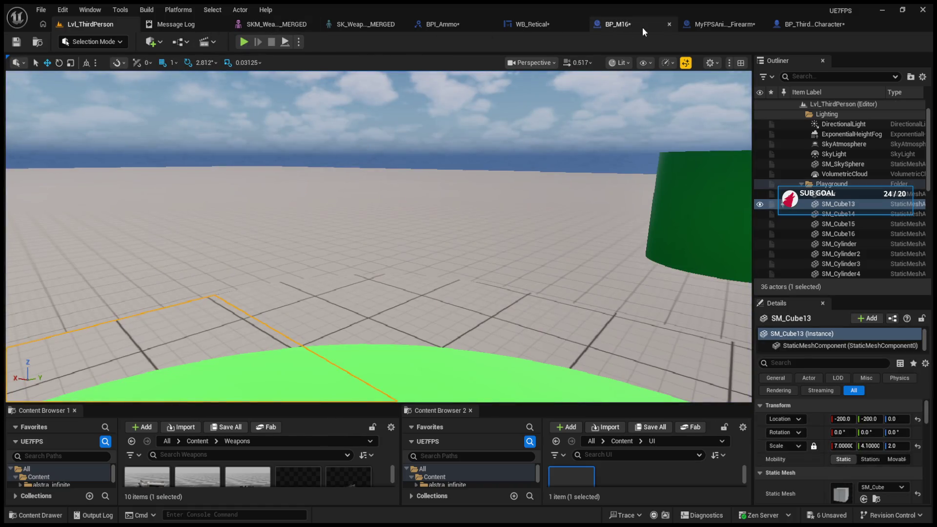
click(697, 26)
click(514, 30)
mouse_move(439, 244)
mouse_down()
mouse_move(425, 232)
mouse_move(425, 268)
mouse_move(268, 251)
mouse_move(565, 264)
mouse_move(470, 253)
mouse_move(537, 253)
mouse_move(502, 226)
mouse_move(569, 224)
mouse_up()
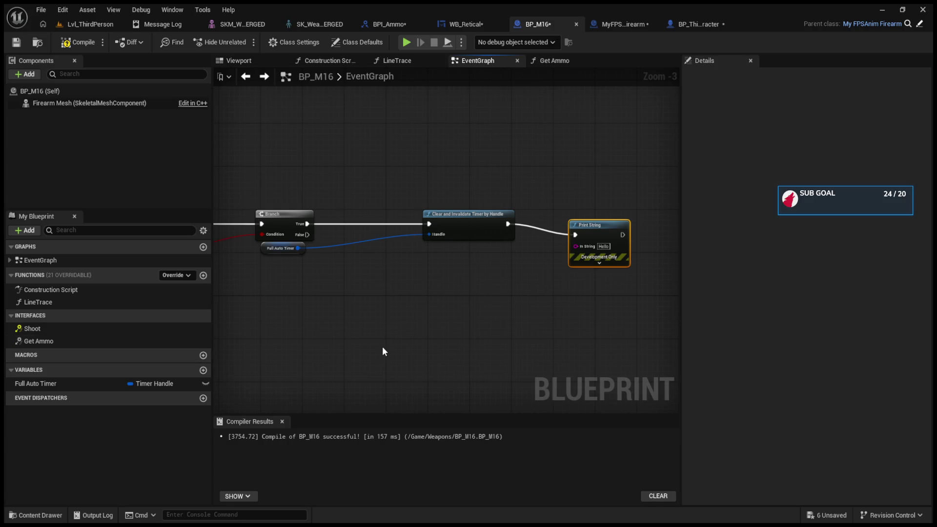
Add a Current Ammo getter into Print String's In String, then return to the level
key(ctrl+v)
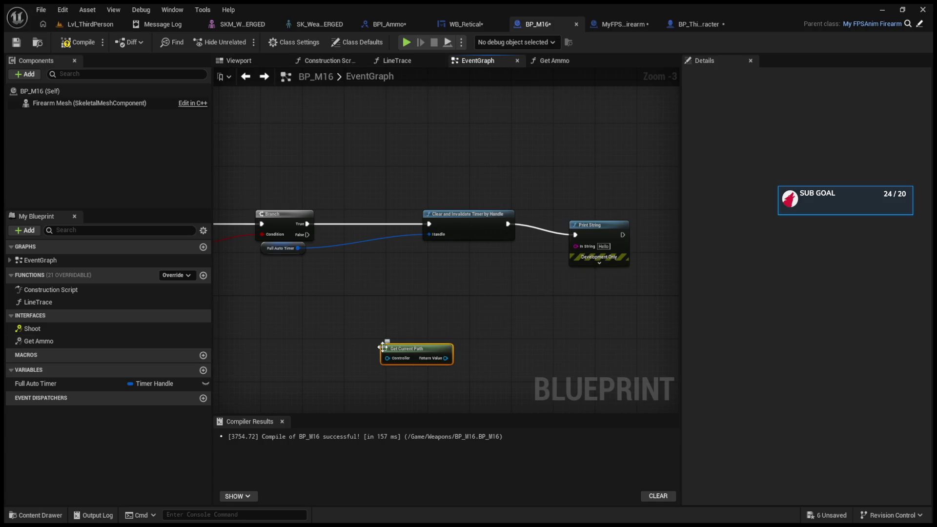
key(Delete)
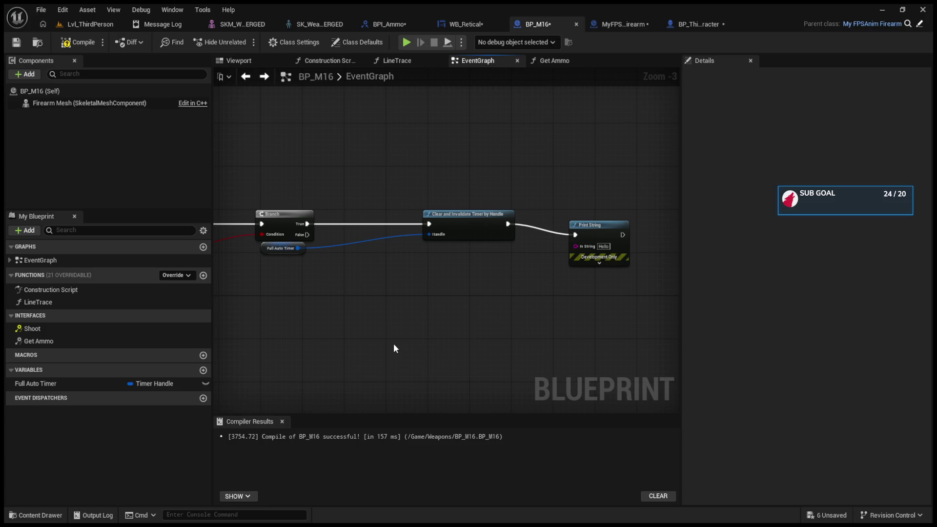
key(ctrl+v)
drag(431, 345, 586, 246)
click(81, 22)
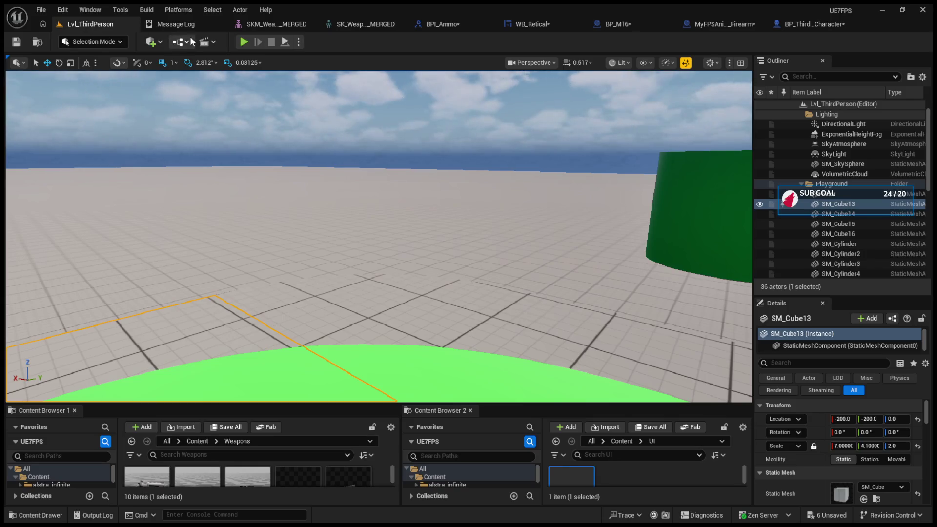
Play and fire five shots to watch the printed ammo count drop
click(243, 43)
click(378, 237)
click(378, 237)
click(378, 238)
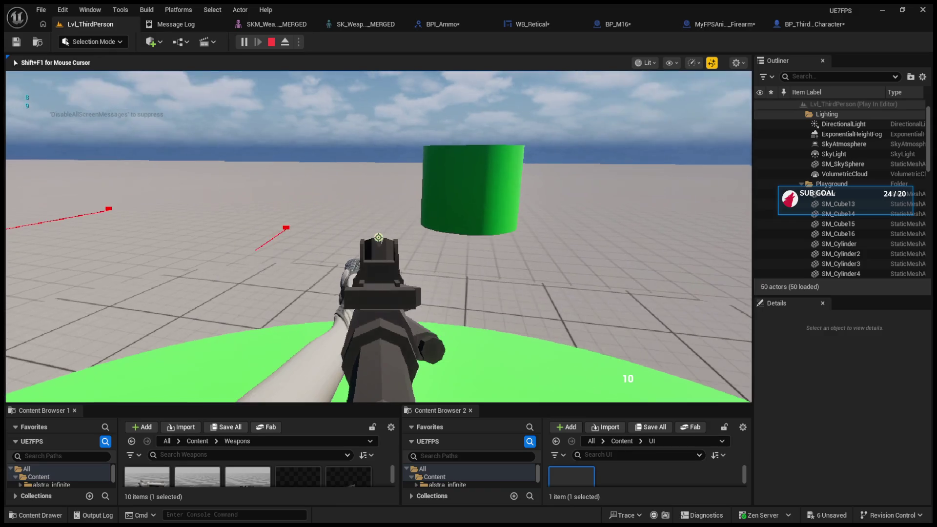
click(378, 238)
click(378, 237)
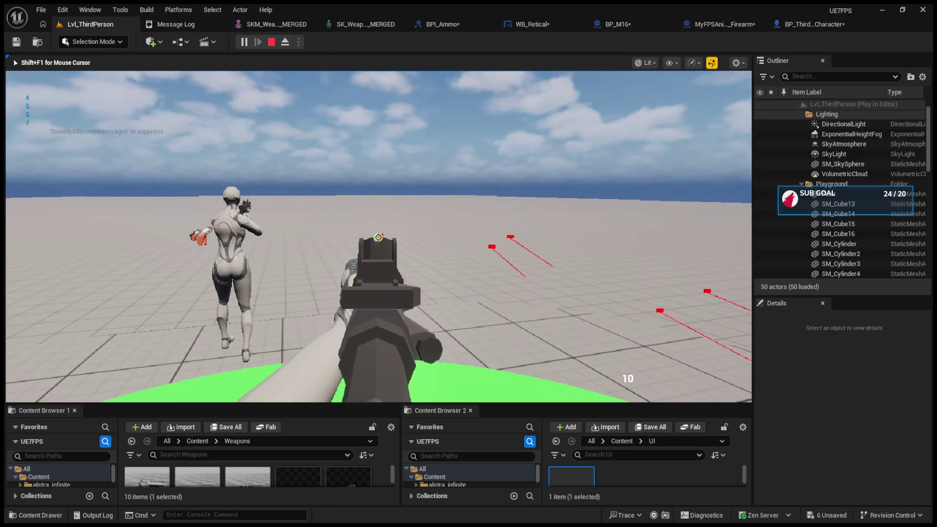
key(Escape)
Review the character's viewport setup, BP_M16's firing logic, and its Get Ammo interface function
click(771, 27)
drag(487, 183, 665, 235)
click(567, 26)
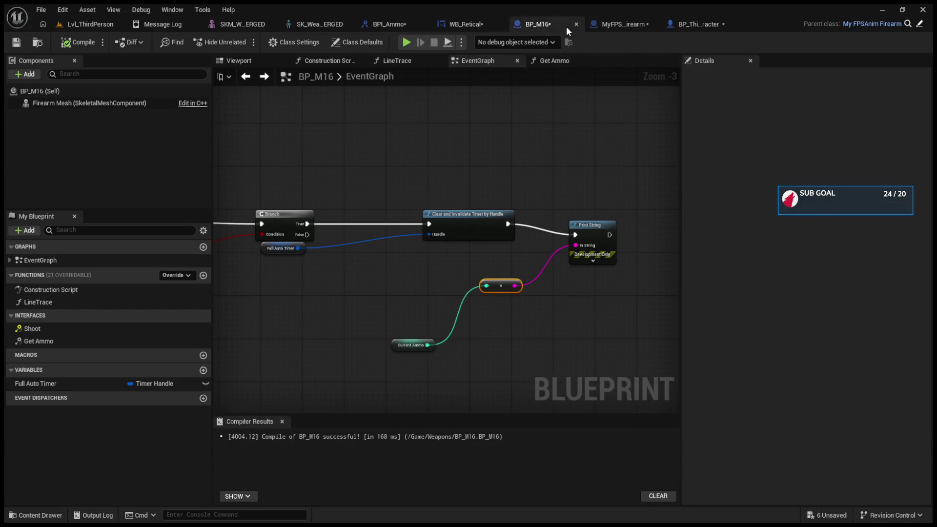
scroll(510, 215, down, 7)
scroll(493, 227, up, 6)
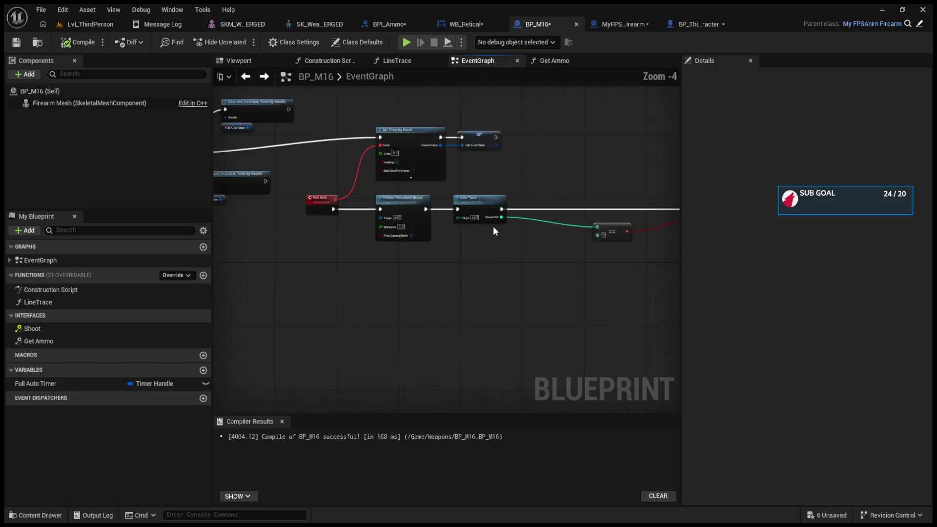
scroll(484, 227, down, 5)
mouse_move(407, 227)
mouse_down()
mouse_move(520, 242)
mouse_move(269, 212)
mouse_up()
scroll(351, 251, up, 3)
mouse_move(352, 251)
mouse_down()
mouse_move(303, 268)
mouse_move(355, 281)
mouse_up()
scroll(490, 257, up, 3)
drag(450, 137, 365, 138)
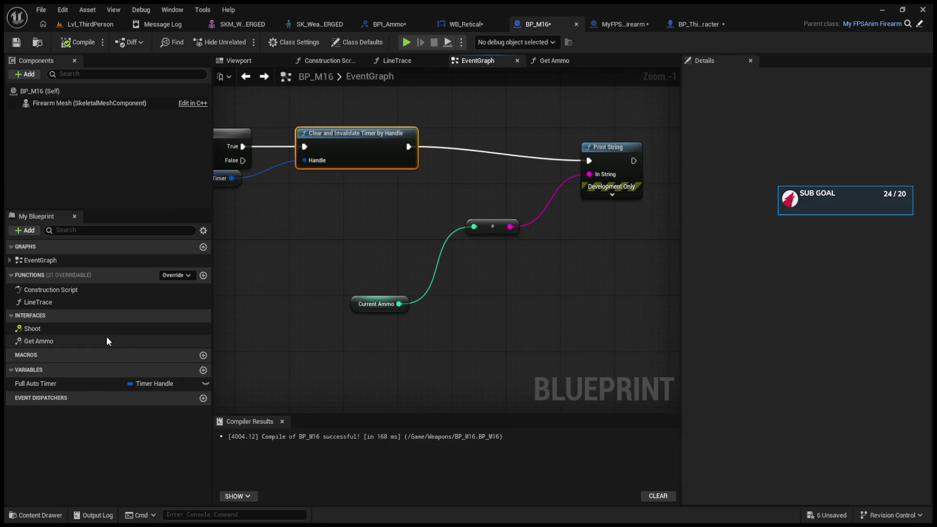
double_click(107, 340)
click(246, 77)
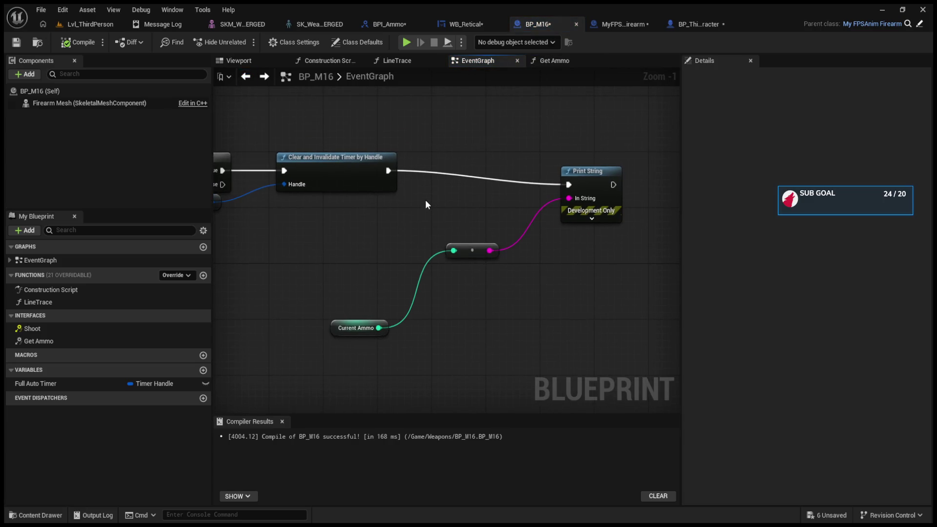
Delete the Current Ammo debug nodes from BP_M16's Print String and open WB_Retical
mouse_move(589, 172)
mouse_down()
mouse_move(548, 151)
mouse_move(528, 161)
mouse_up()
mouse_move(371, 242)
mouse_down()
mouse_move(315, 264)
mouse_move(501, 371)
mouse_up()
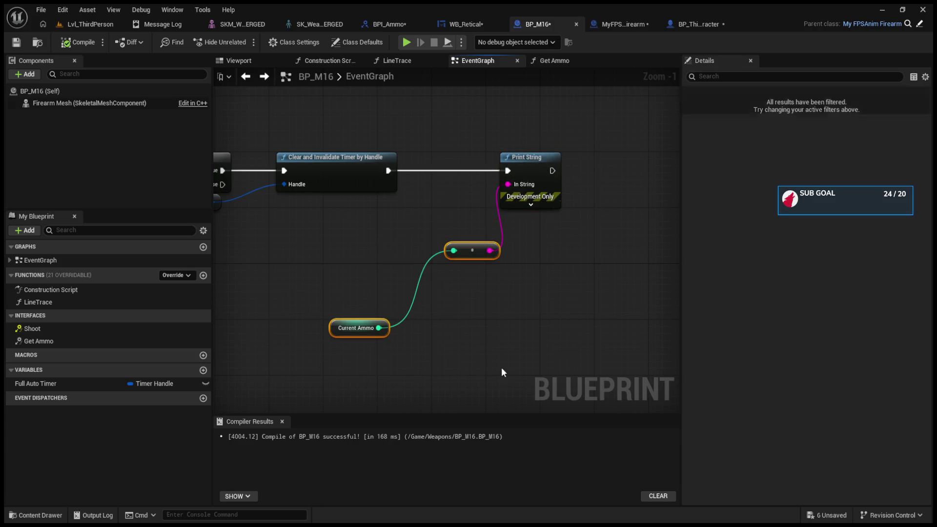
key(Delete)
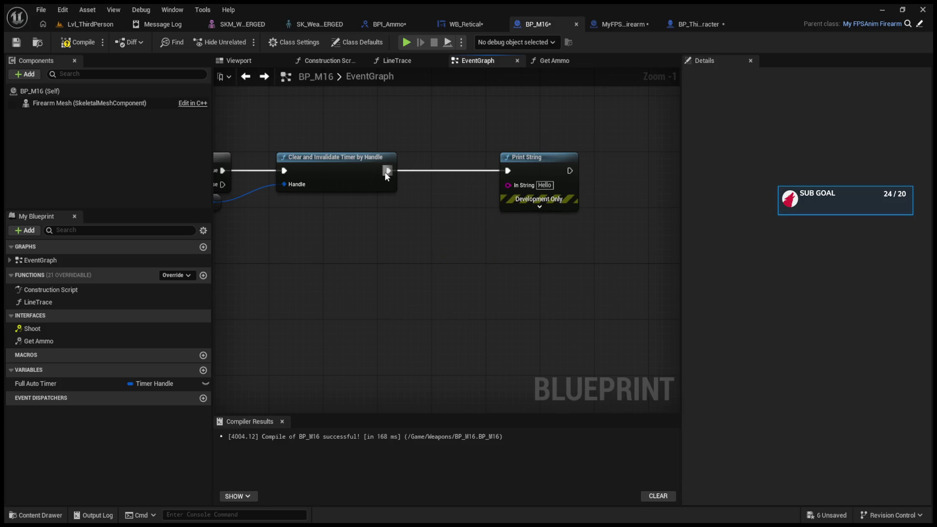
click(469, 23)
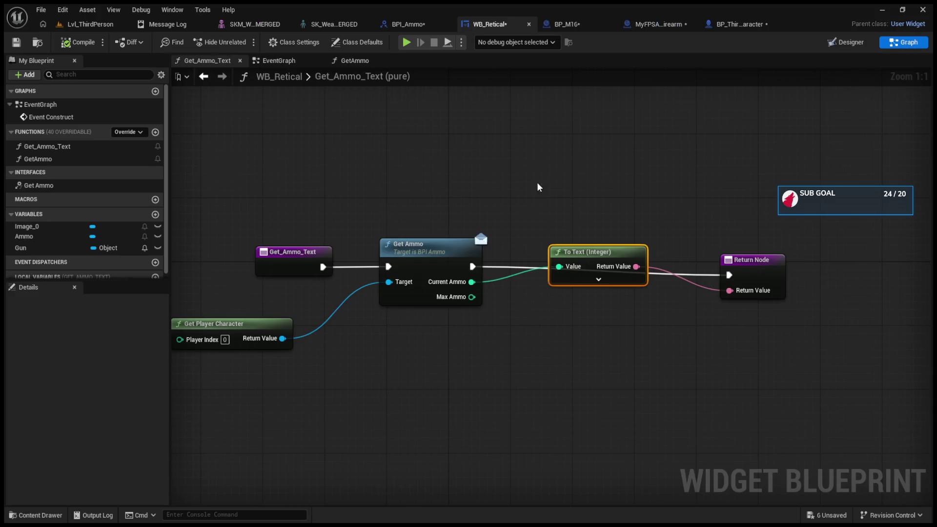
Tidy the Get_Ammo_Text graph by lowering Get Ammo and placing To Text (Integer) beneath it
mouse_move(413, 249)
mouse_down()
mouse_move(420, 297)
mouse_move(413, 257)
mouse_up()
drag(571, 251, 563, 315)
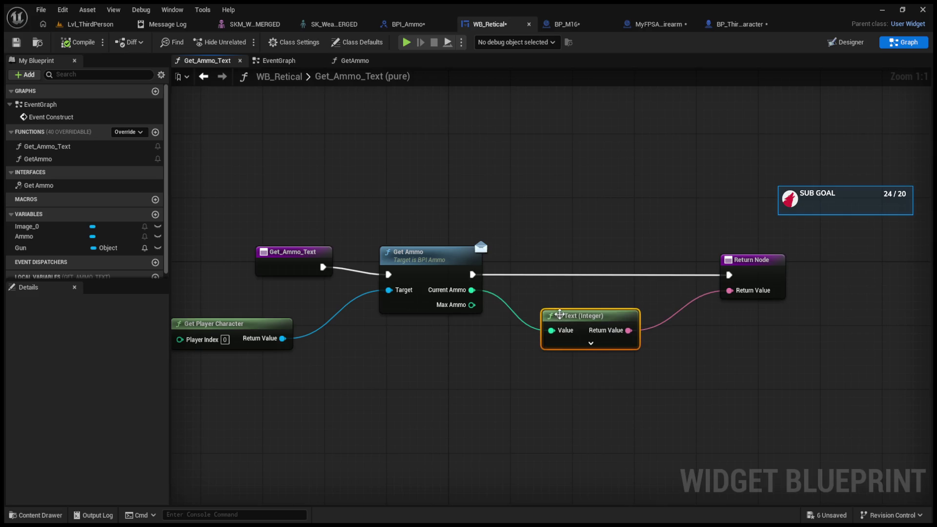
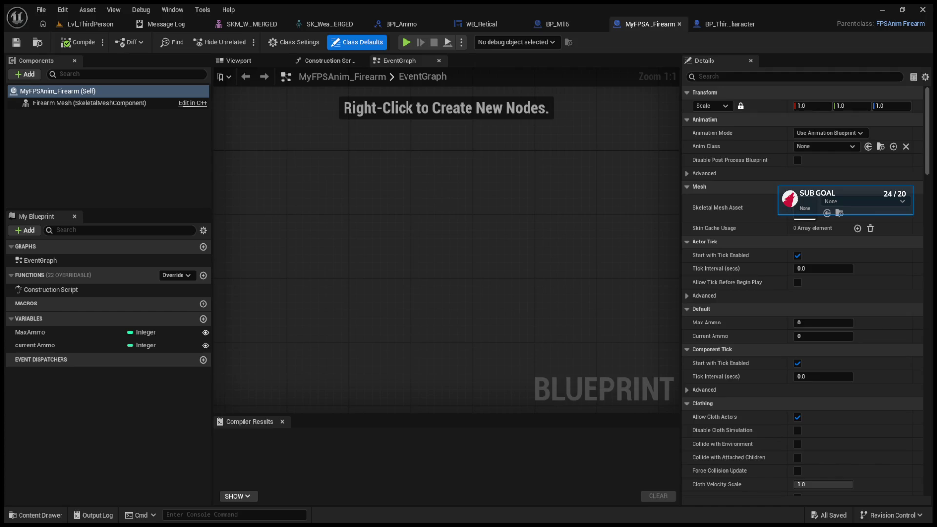
Review the BP_M16, WB_Retical, BPI_Ammo and BP_ThirdPersonCharacter tabs, zooming out of the character EventGraph
click(551, 24)
click(446, 24)
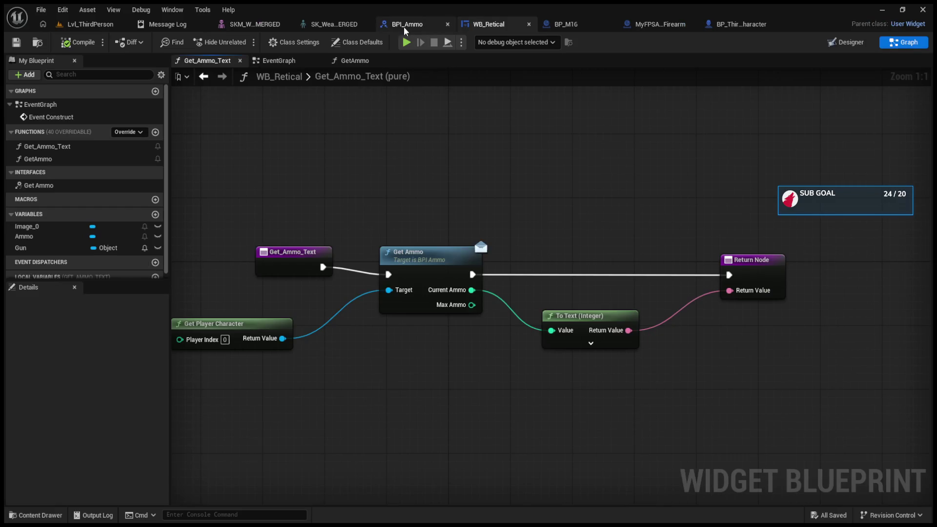
click(402, 27)
click(736, 23)
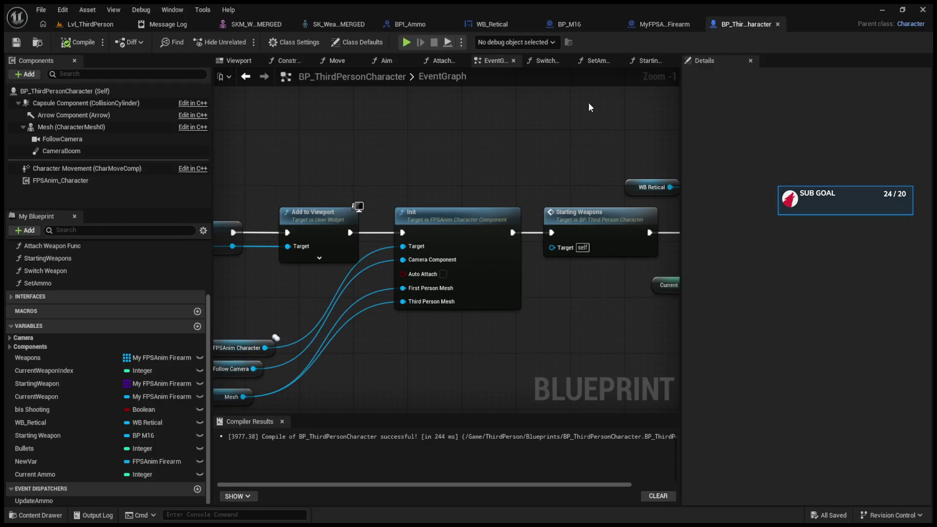
scroll(589, 108, down, 6)
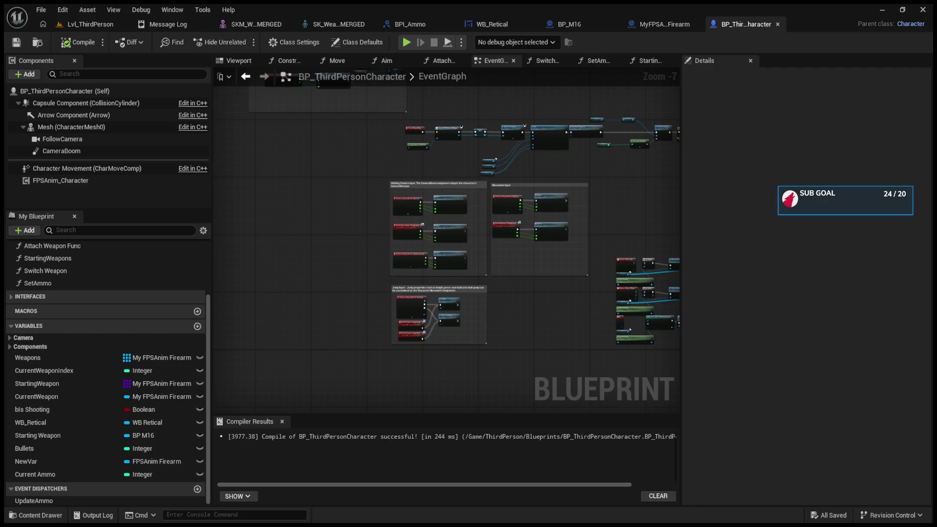
click(656, 22)
In BP_M16, rearrange the Line Trace and == nodes and peek inside Line Trace, then inspect WB_Retical's Get_Ammo_Text
click(558, 22)
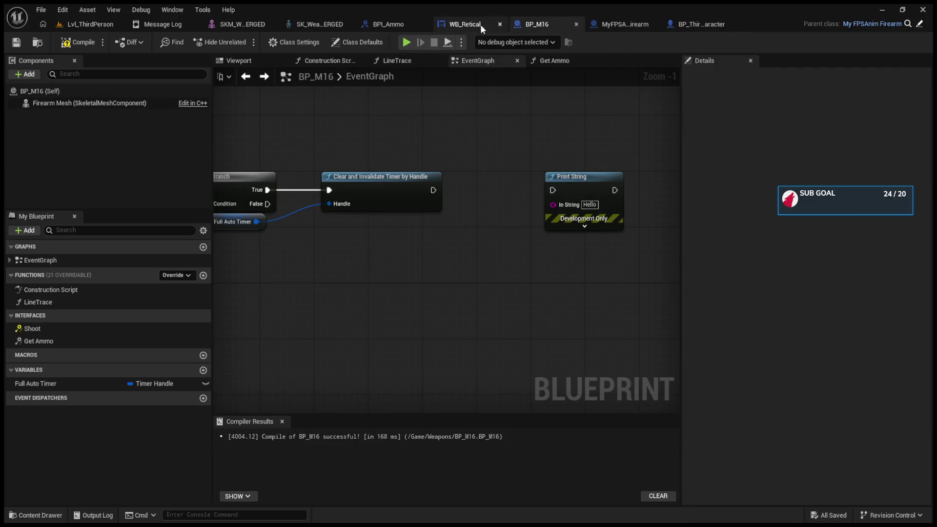
mouse_move(518, 148)
mouse_down()
mouse_move(561, 241)
mouse_move(599, 255)
mouse_move(682, 262)
mouse_up()
drag(591, 266, 534, 264)
double_click(359, 223)
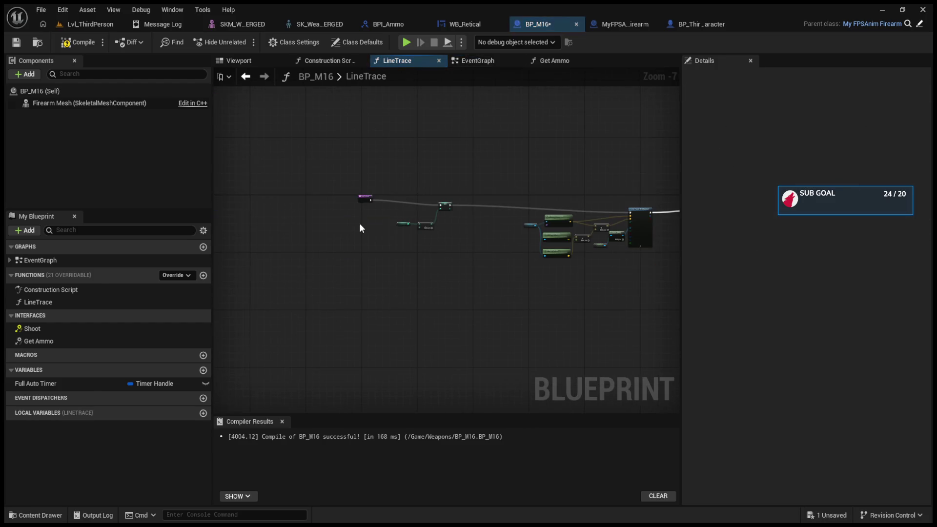
click(246, 77)
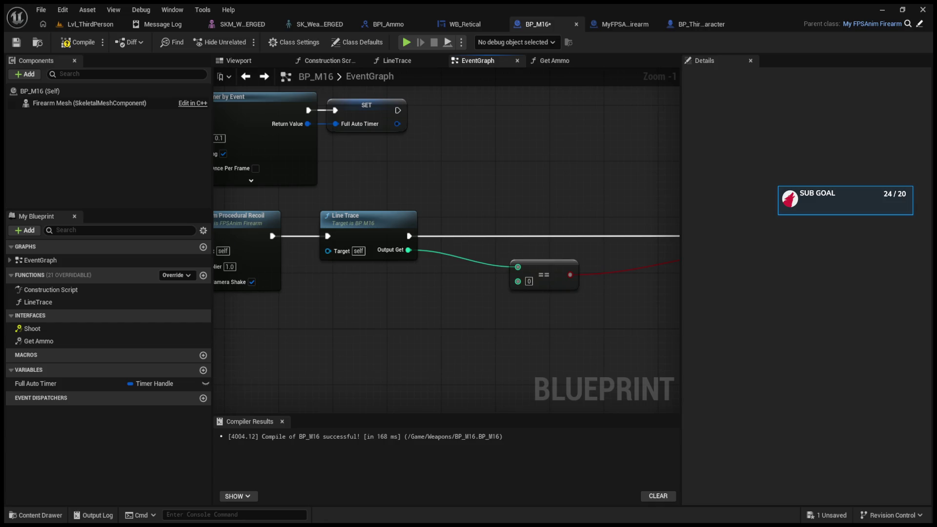
click(464, 24)
click(309, 264)
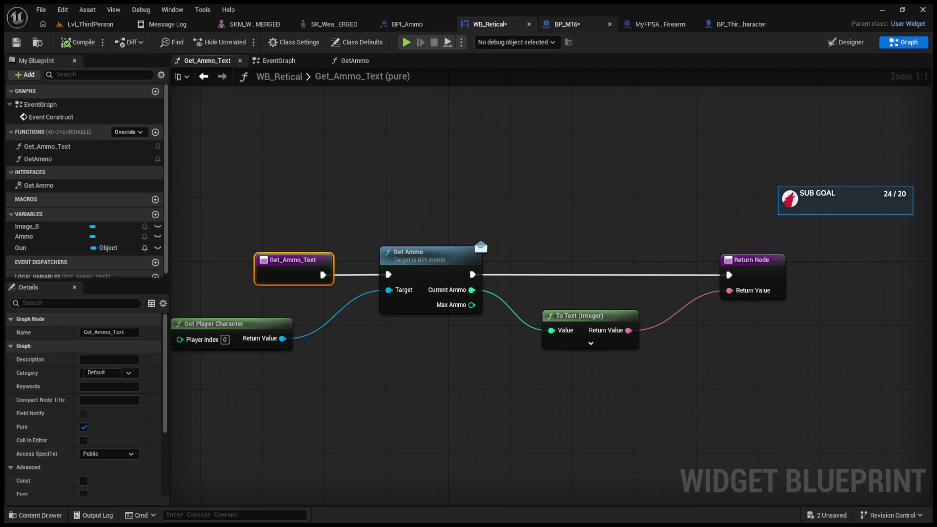
After the upper Shoot call, set the character's Current Ammo from Current Weapon's Current Ammo
click(741, 24)
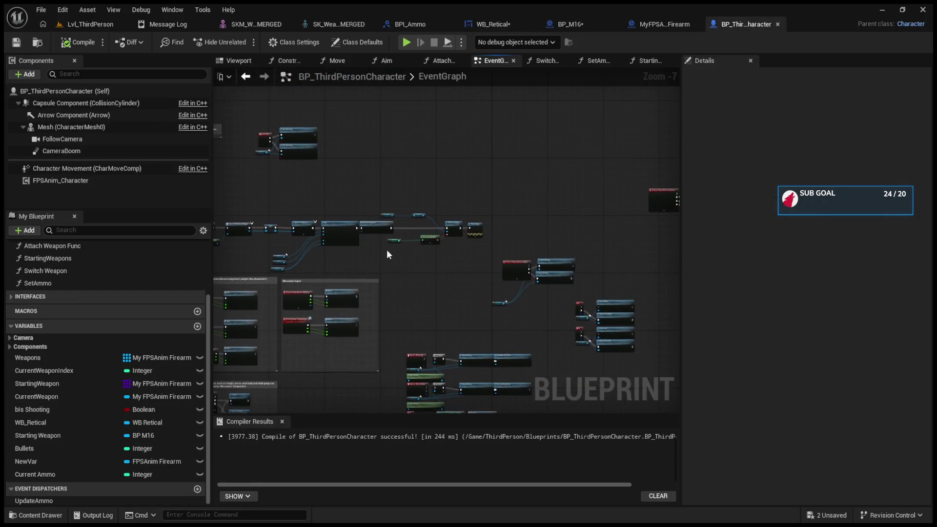
scroll(502, 291, up, 7)
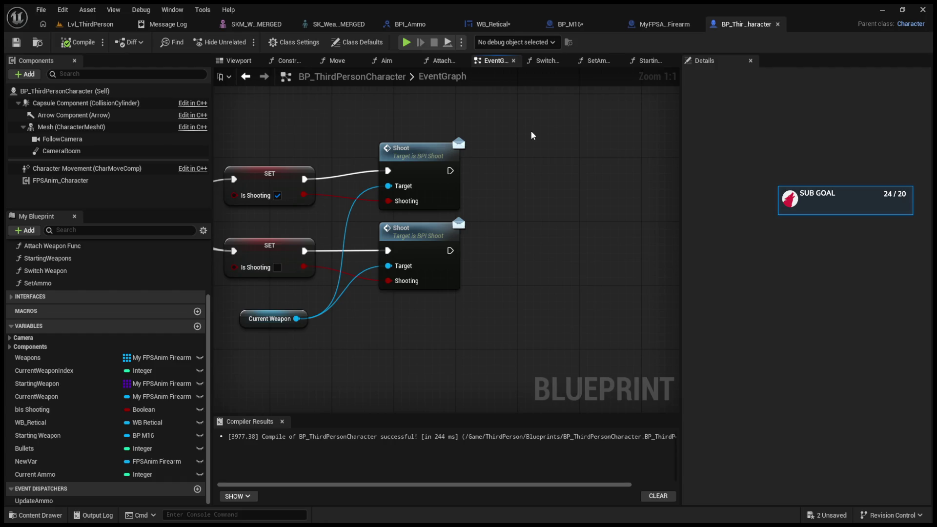
drag(296, 318, 385, 328)
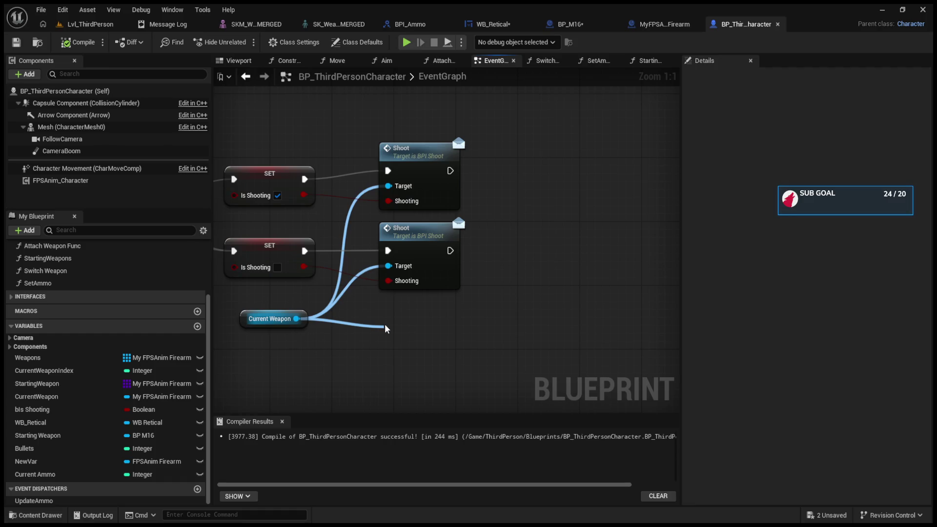
drag(385, 327, 388, 334)
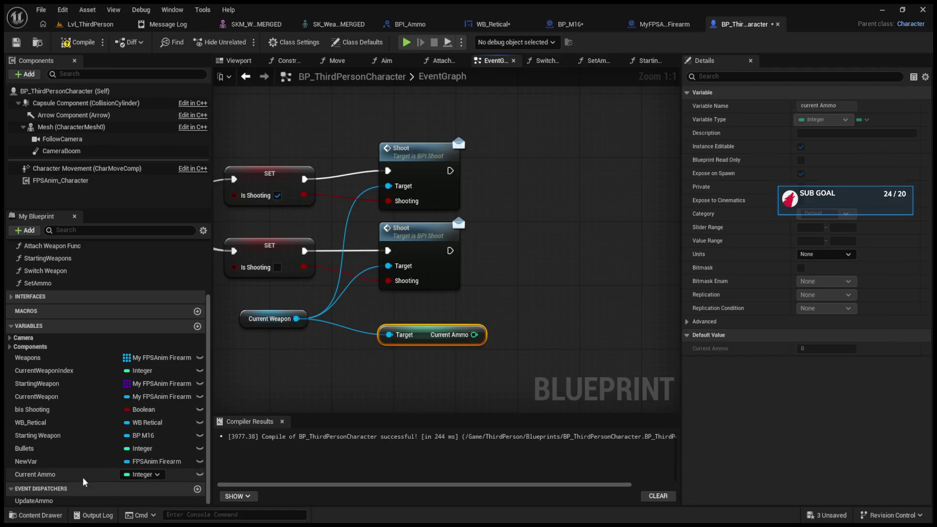
click(139, 473)
mouse_move(139, 473)
mouse_down()
mouse_move(440, 244)
mouse_move(559, 171)
mouse_up()
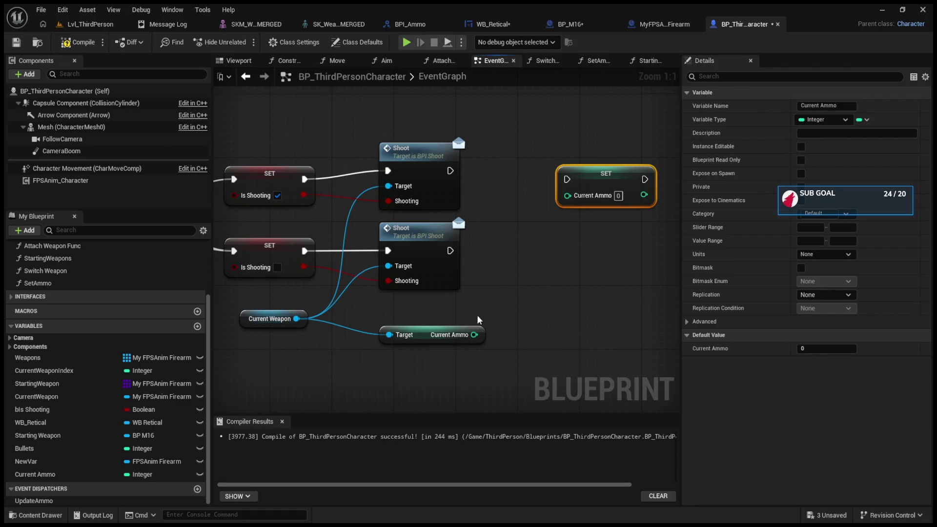
drag(474, 335, 567, 195)
drag(449, 170, 605, 176)
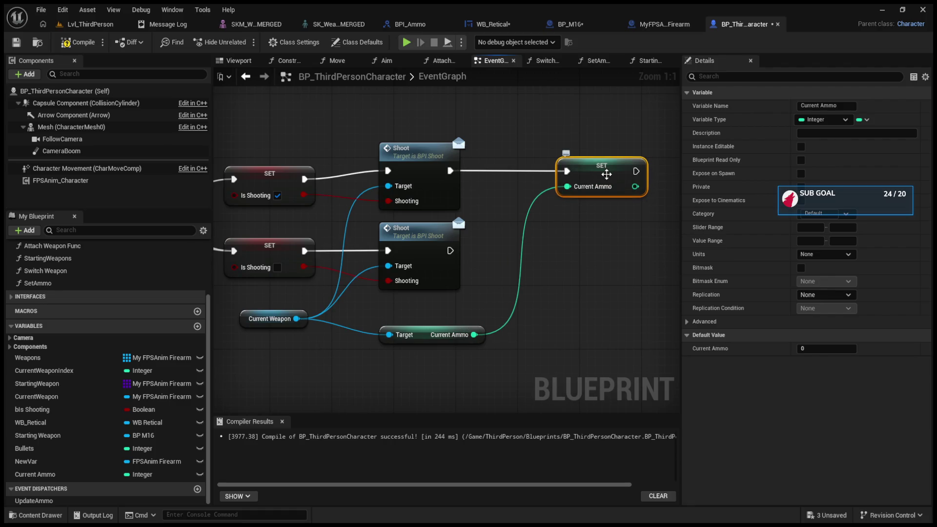
Duplicate the SET Current Ammo after the lower Shoot call, then start play in the level
key(ctrl+c)
key(ctrl+v)
mouse_move(449, 250)
mouse_down()
mouse_move(546, 272)
mouse_move(566, 267)
mouse_up()
mouse_move(474, 335)
mouse_down()
mouse_move(556, 278)
mouse_move(568, 282)
mouse_up()
click(93, 24)
key(alt+p)
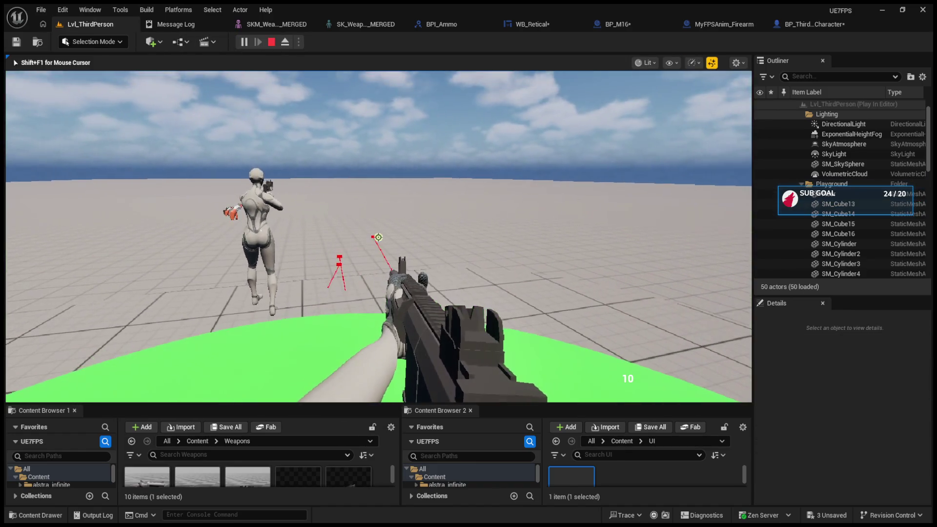
Fire a test shot, stop play, and break the Current Ammo getter's links to the SET nodes
click(378, 238)
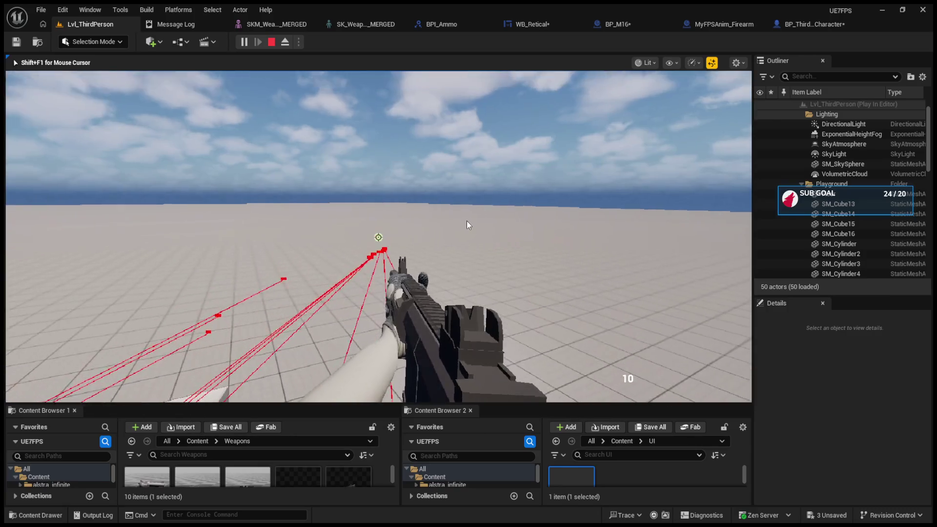
key(Escape)
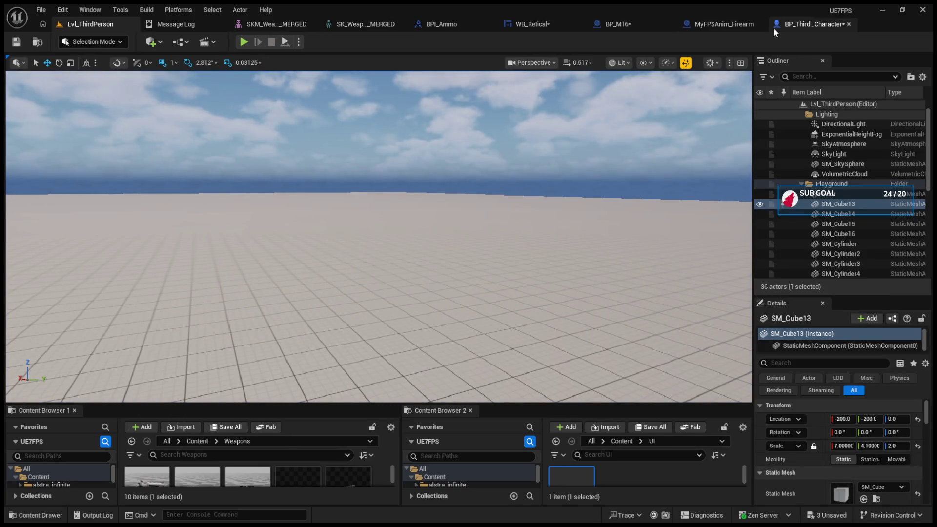
click(773, 28)
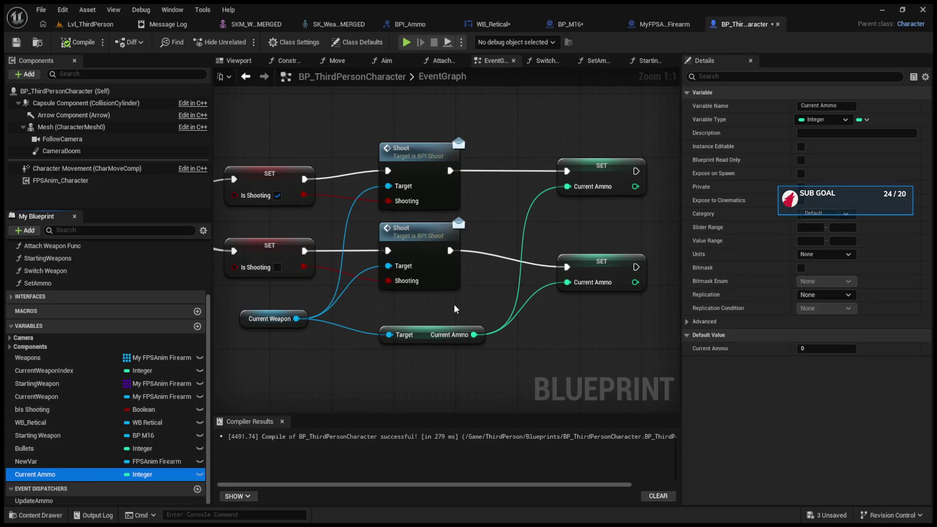
alt+click(474, 335)
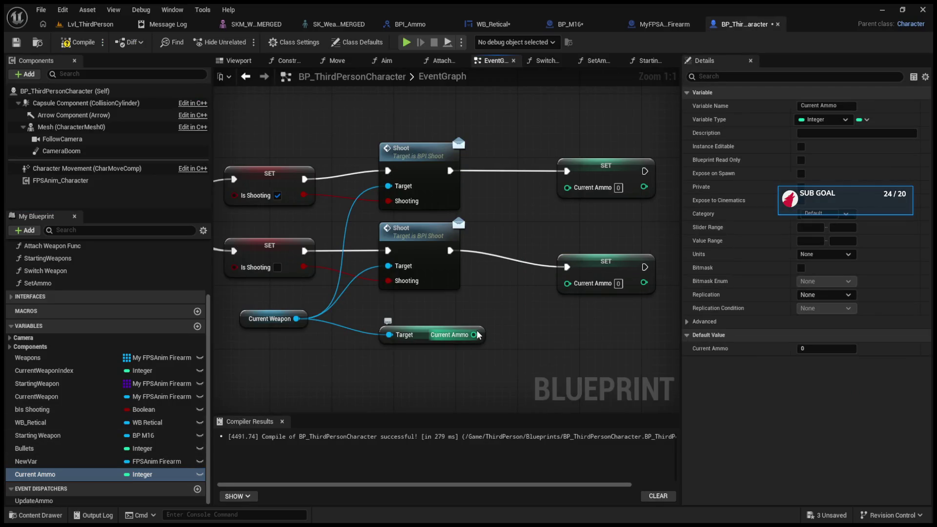
scroll(474, 335, down, 1)
Try wiring Current Ammo onward, deleting accidentally pasted sprinting nodes and cancelling the dangling wire
drag(477, 334, 539, 352)
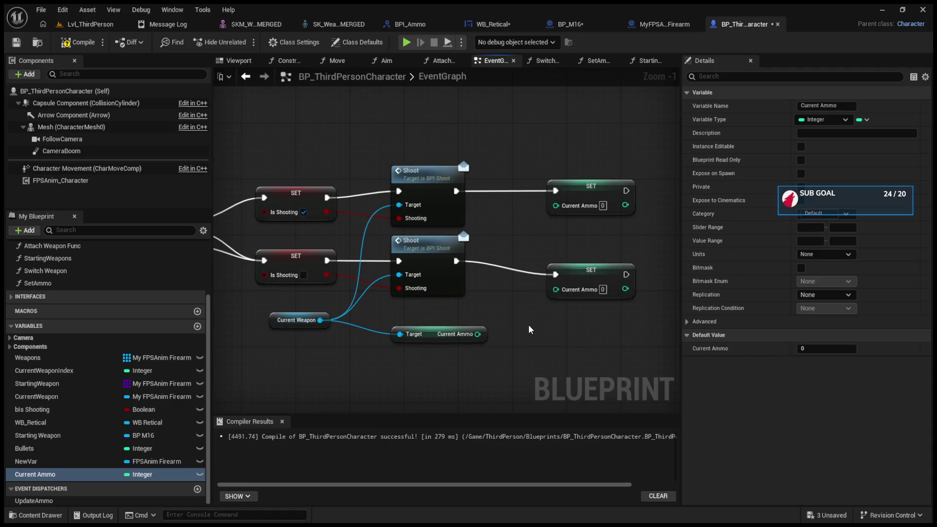
key(ctrl+v)
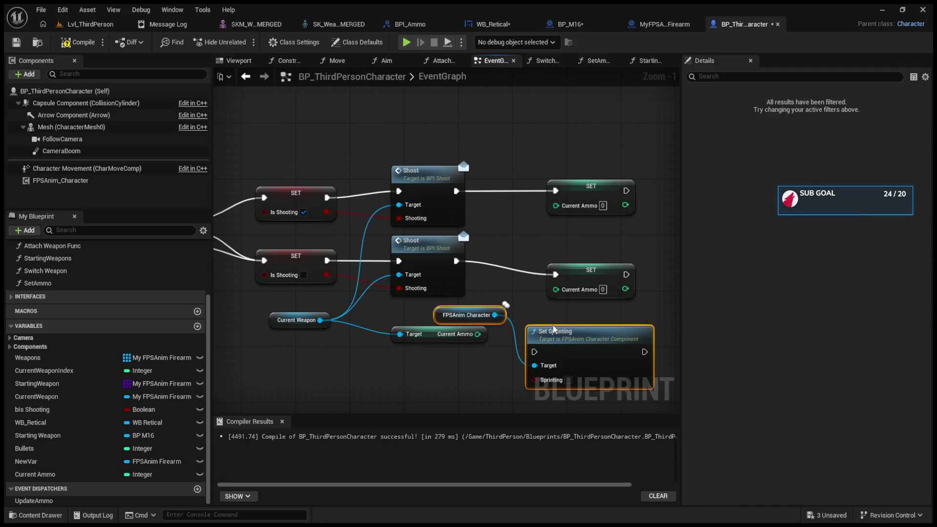
key(Delete)
drag(477, 334, 509, 321)
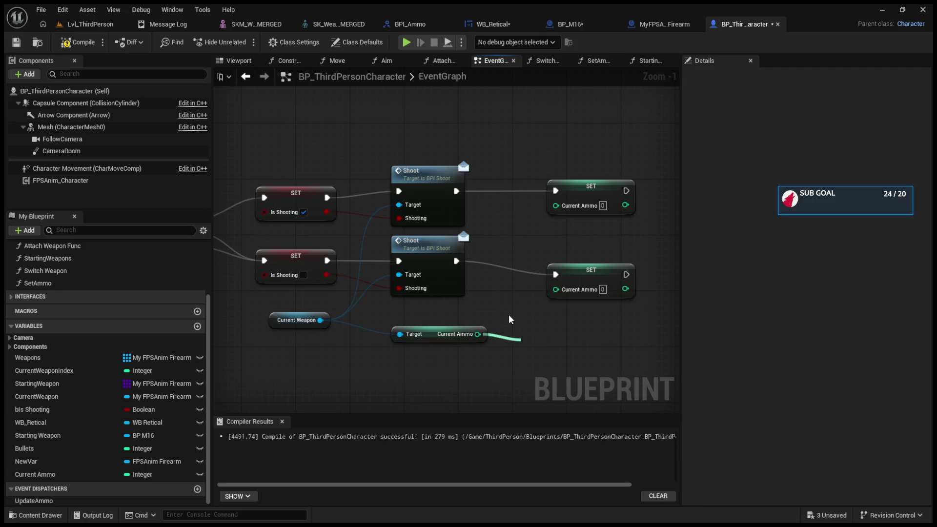
drag(509, 320, 528, 376)
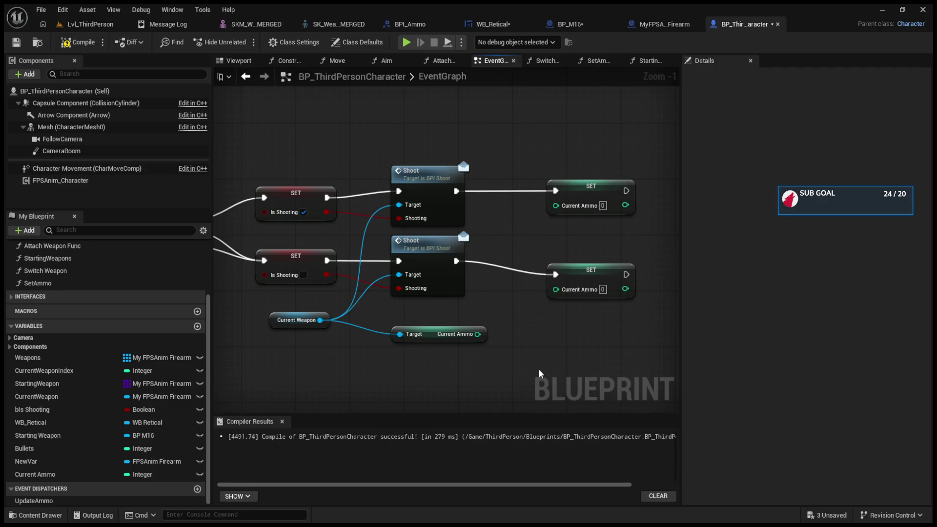
Add a Print String after the lower Shoot that prints Current Ammo, compile, and play
key(ctrl+v)
drag(562, 298, 628, 284)
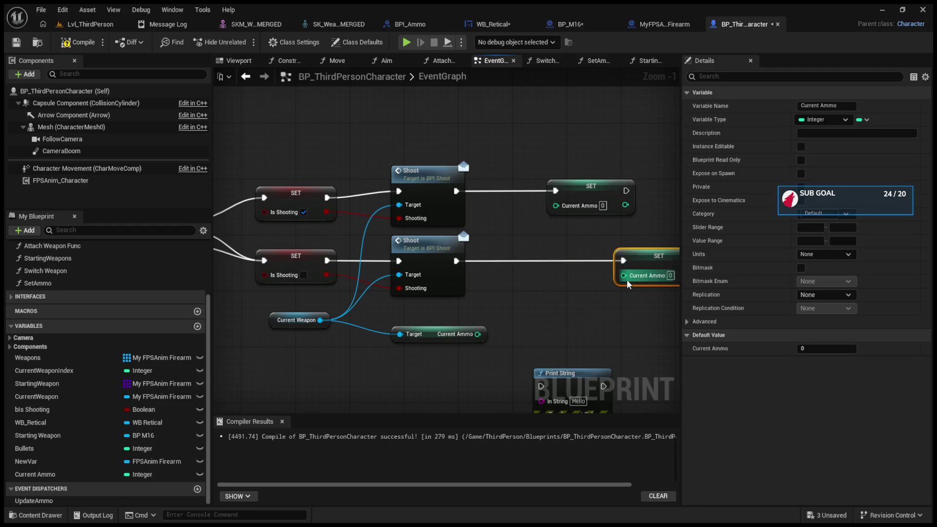
drag(564, 373, 544, 247)
drag(456, 261, 521, 261)
drag(478, 335, 519, 276)
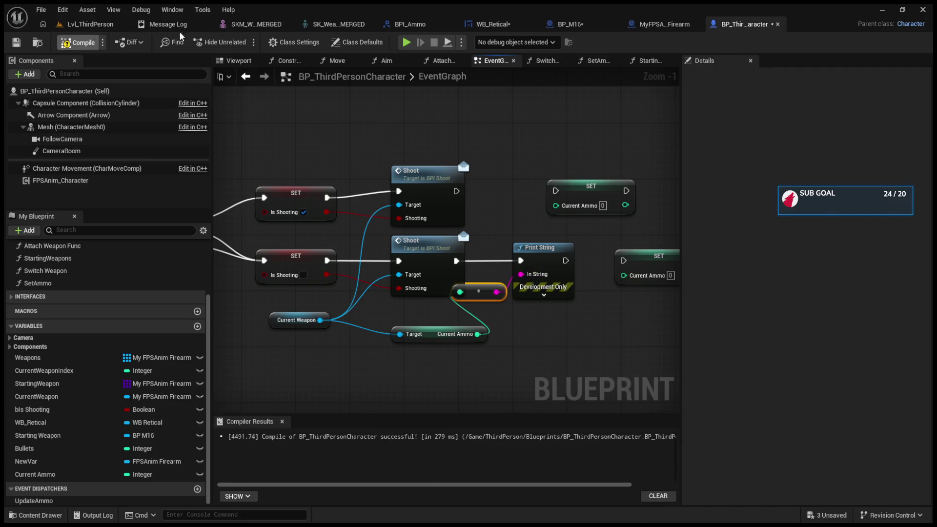
click(90, 24)
click(244, 43)
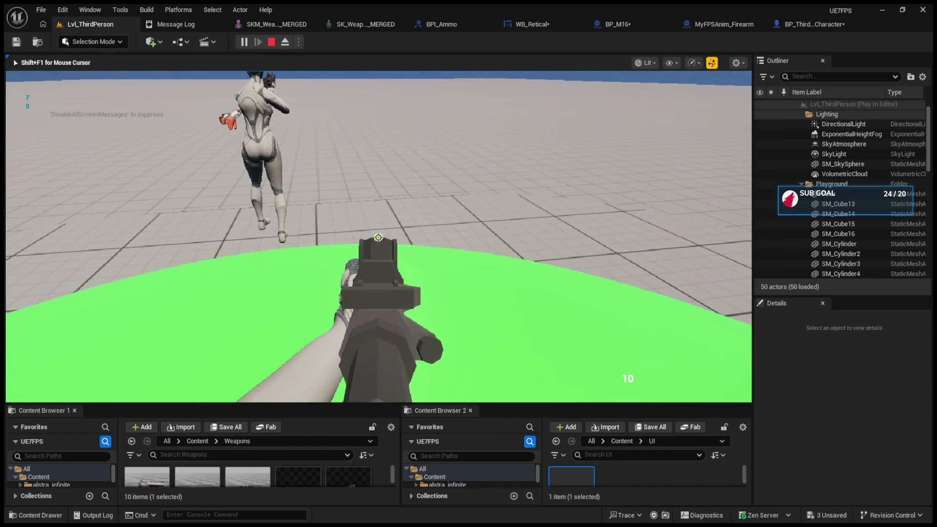
Fire six test shots, watch the printed ammo count drop, then stop play
click(378, 237)
click(378, 238)
click(378, 238)
click(378, 238)
click(379, 238)
click(379, 238)
click(379, 237)
click(379, 238)
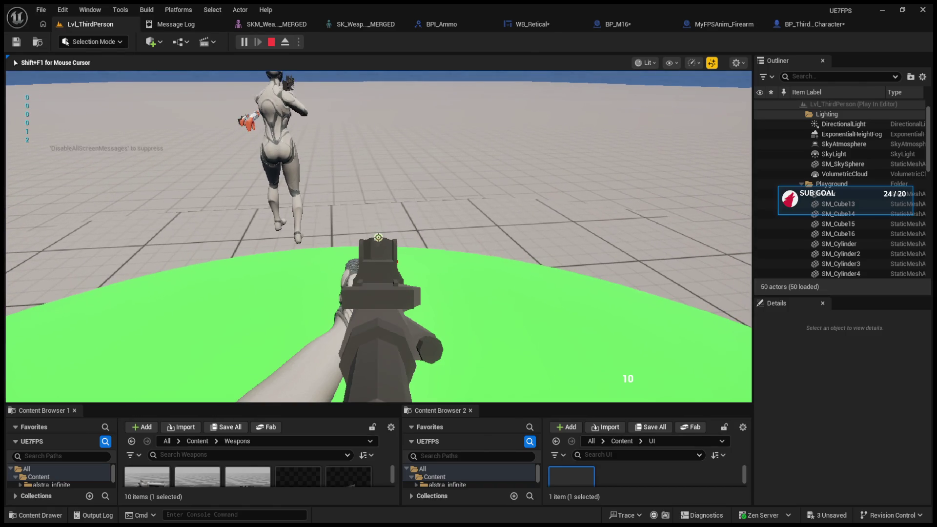
key(Escape)
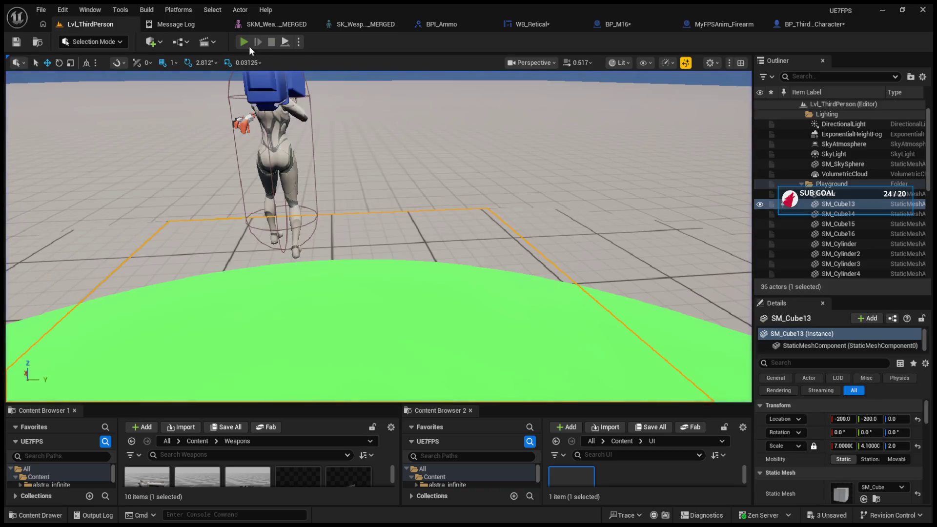
Replay and fire six more shots as ammo prints down to 3, then return to the character EventGraph
click(248, 45)
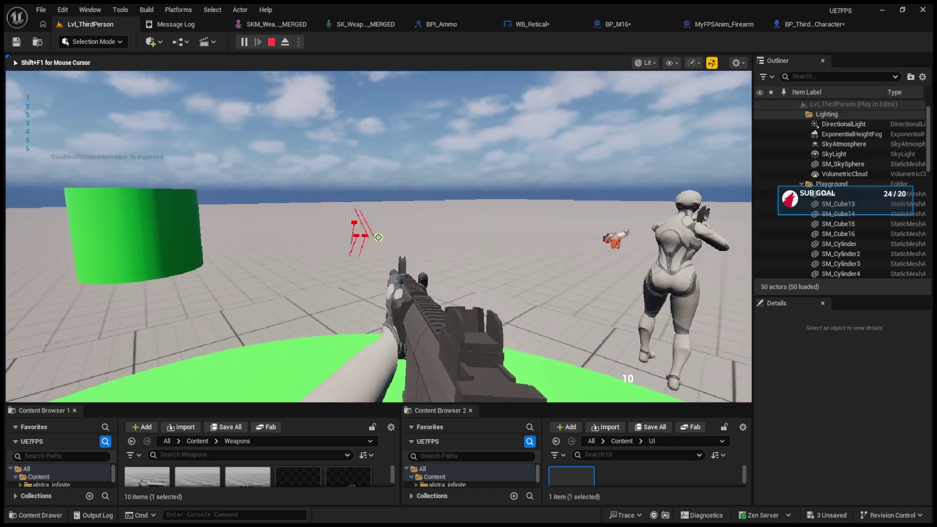
key(Escape)
click(243, 42)
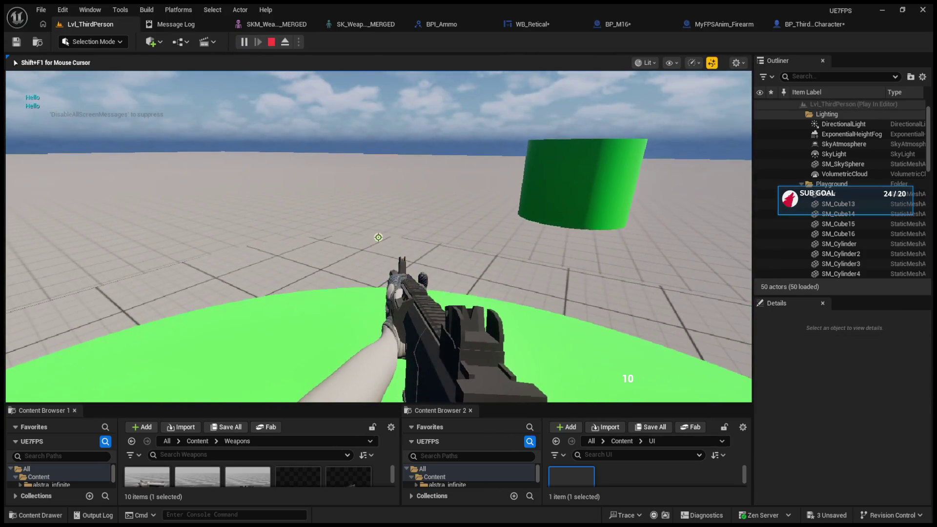
click(378, 237)
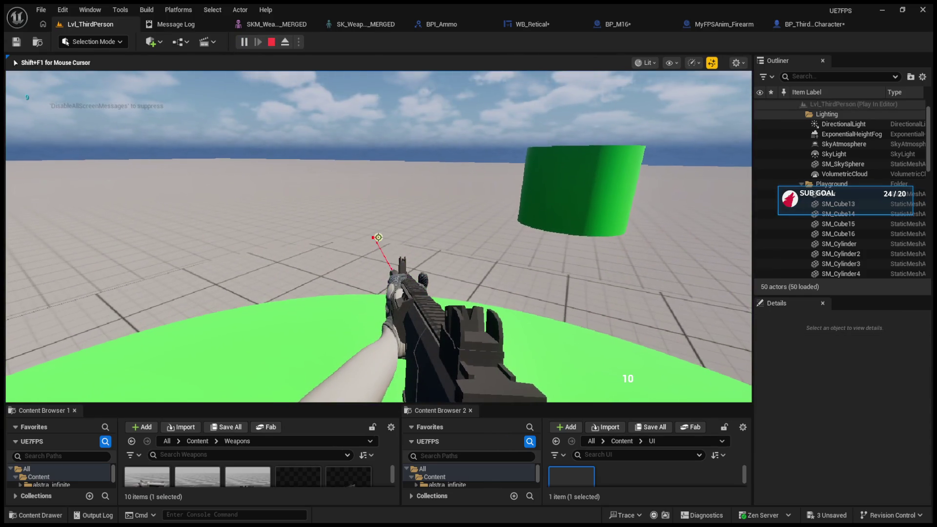
click(378, 237)
click(378, 237)
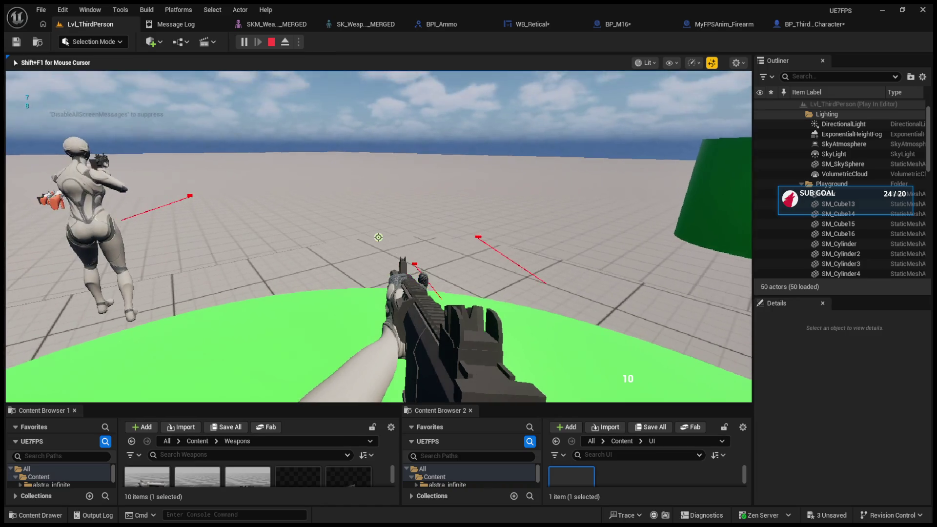
click(378, 237)
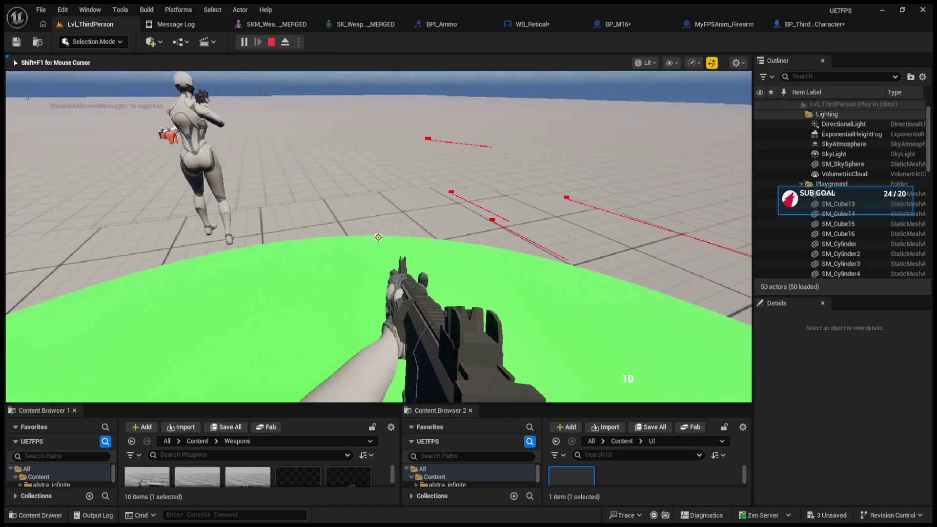
click(378, 238)
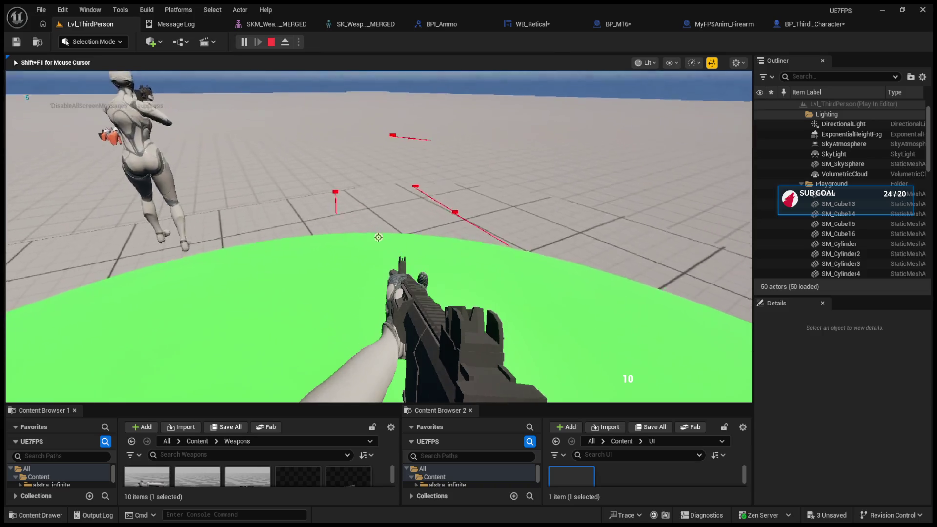
click(378, 237)
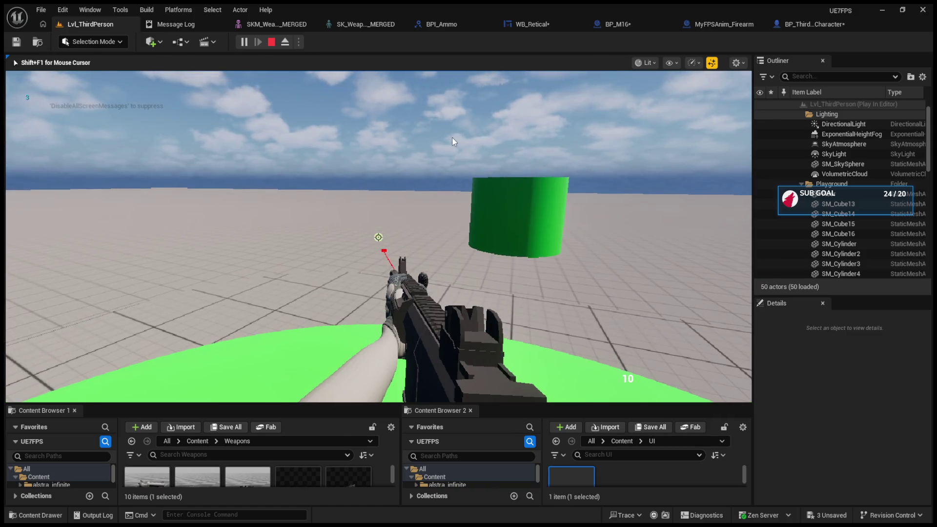
key(Escape)
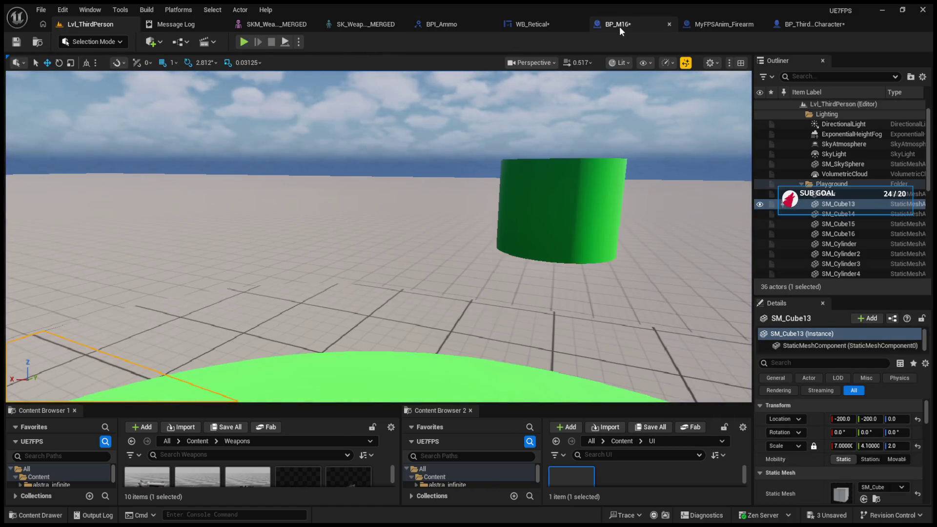
click(619, 27)
click(679, 26)
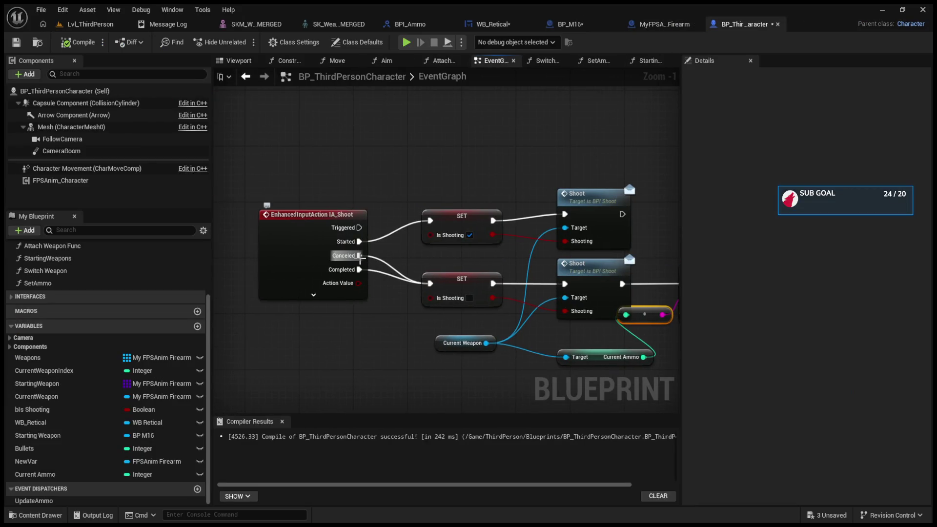
Play-test the level with four shots to check the ammo count, then stop
click(88, 24)
click(243, 42)
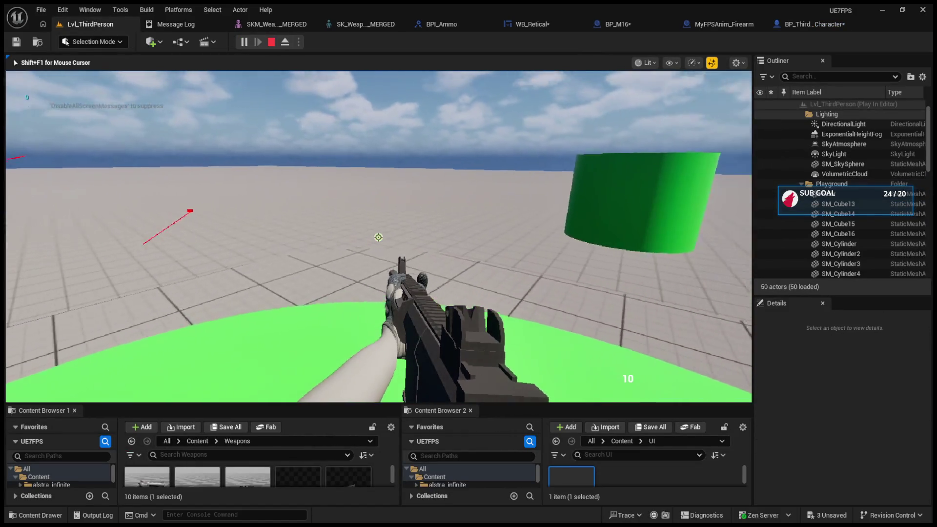
click(378, 237)
click(378, 237)
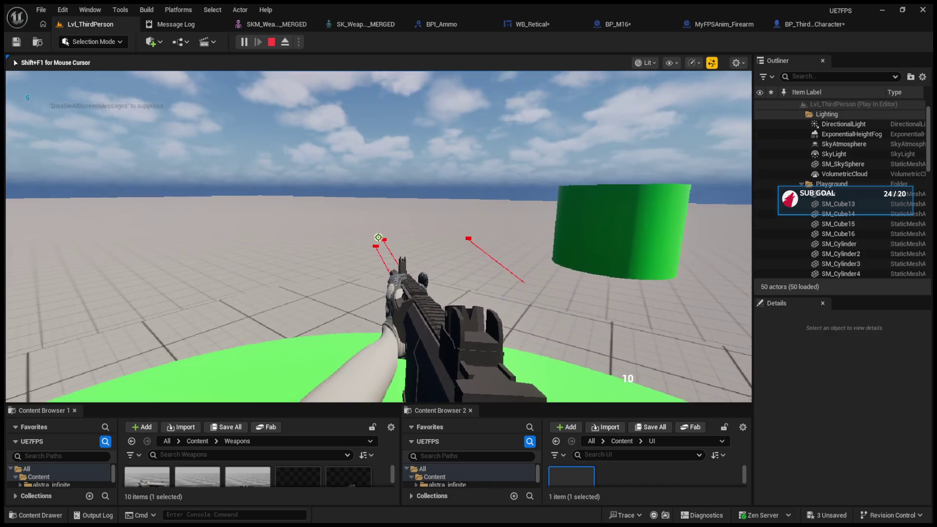
click(379, 237)
click(378, 237)
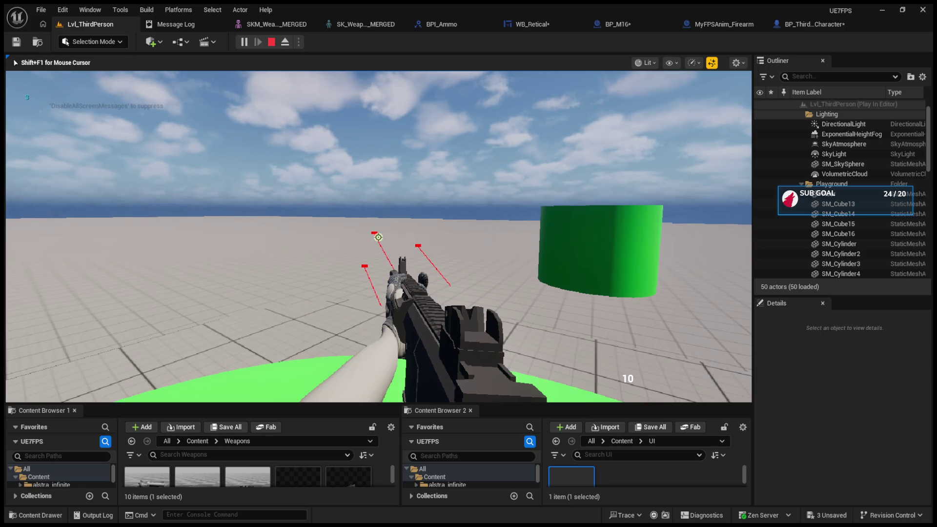
key(Escape)
Expand IA_Shoot and move the second SET (Is Shooting false) from Completed to Canceled
click(807, 28)
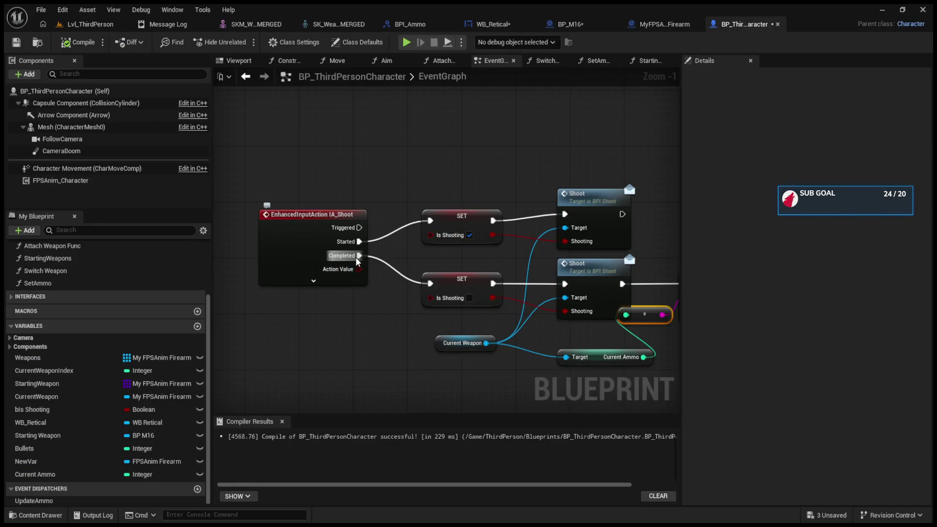
click(359, 285)
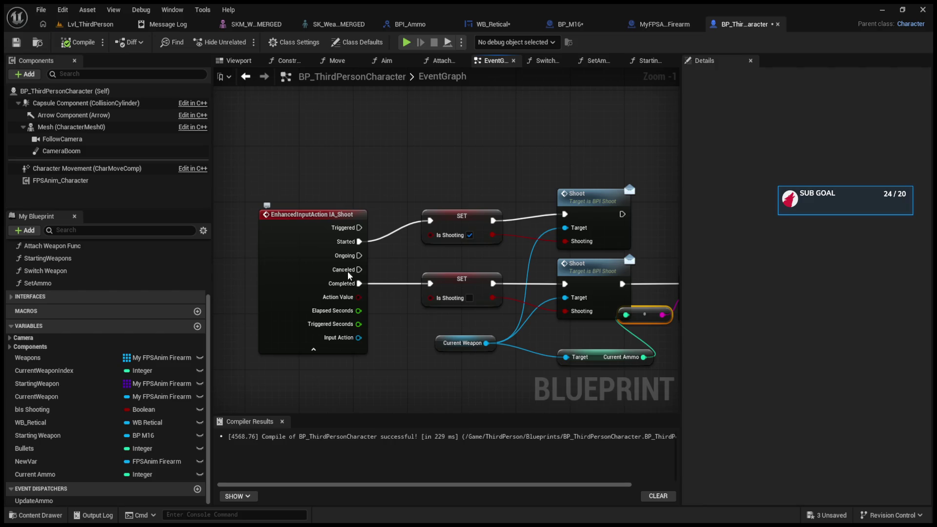
alt+click(358, 284)
drag(430, 283, 359, 270)
Play-test with two shots, bring the Print String node into view, then play again
click(90, 23)
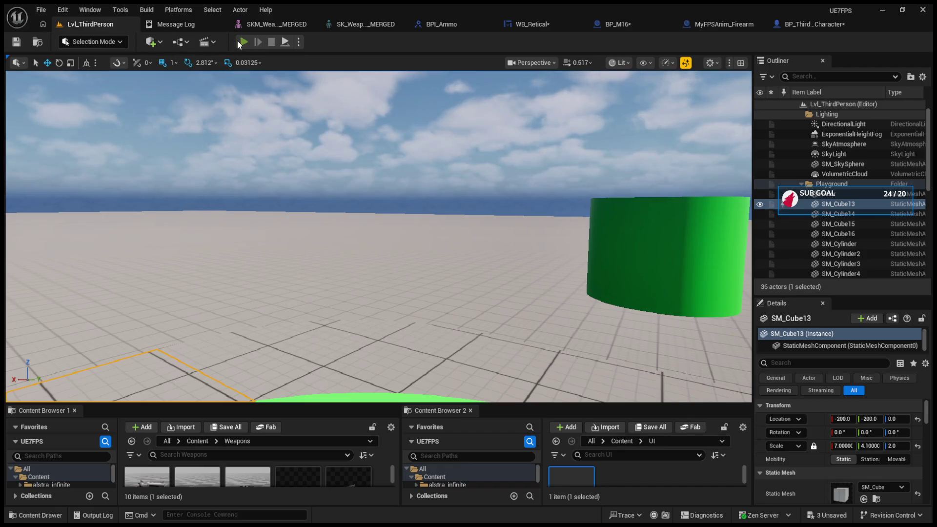
click(237, 40)
click(378, 237)
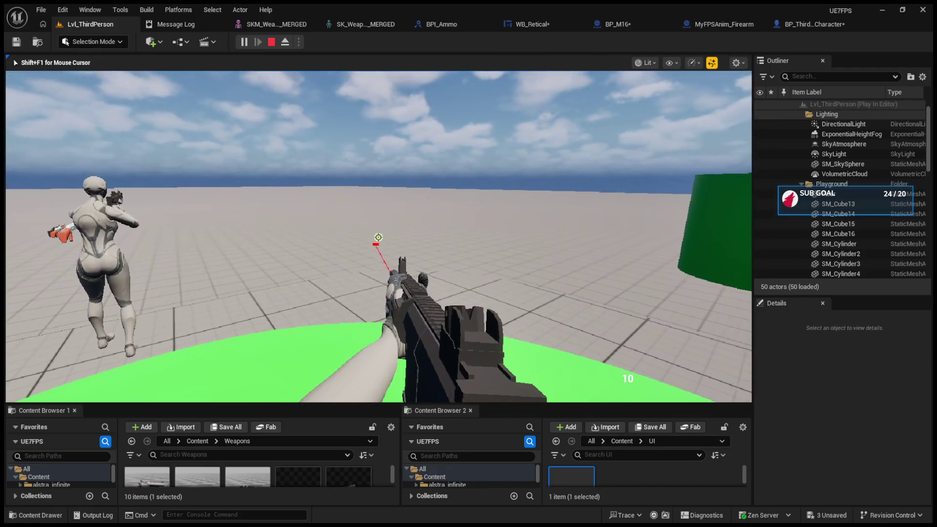
click(378, 237)
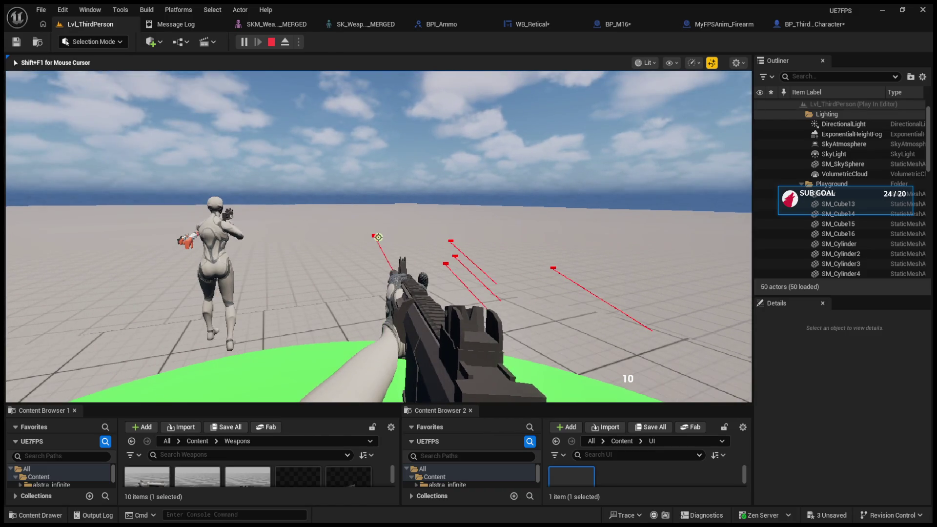
key(Escape)
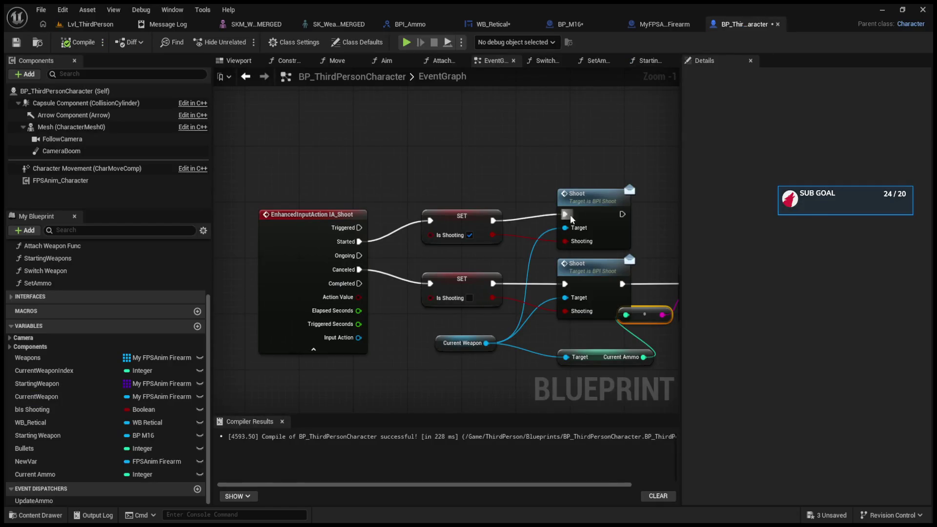
drag(471, 229, 426, 218)
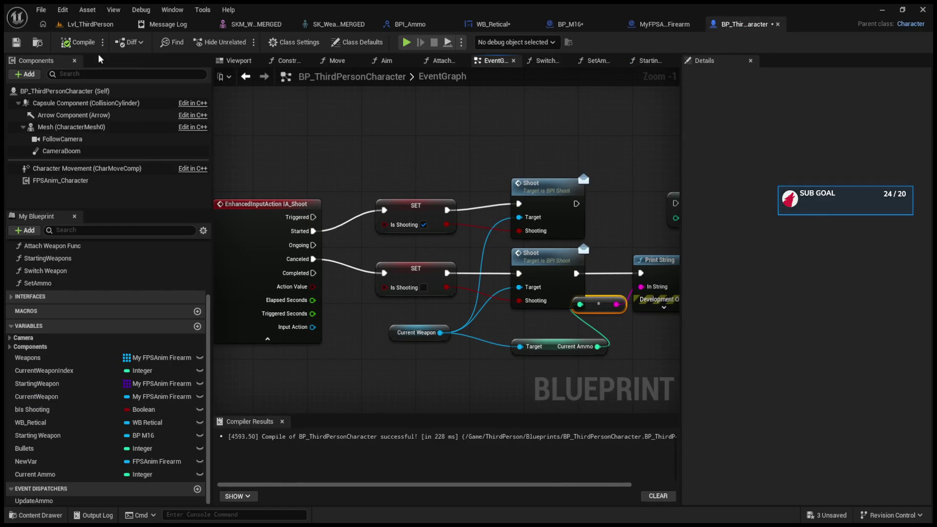
click(111, 28)
click(245, 43)
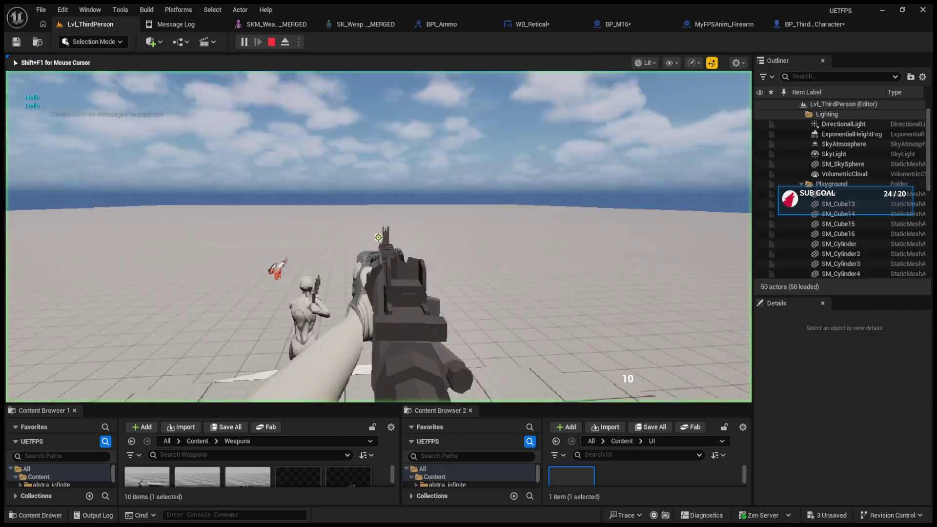
Stop play and wire the upper Shoot call's exec output into Print String
key(Escape)
click(815, 23)
drag(633, 271, 568, 259)
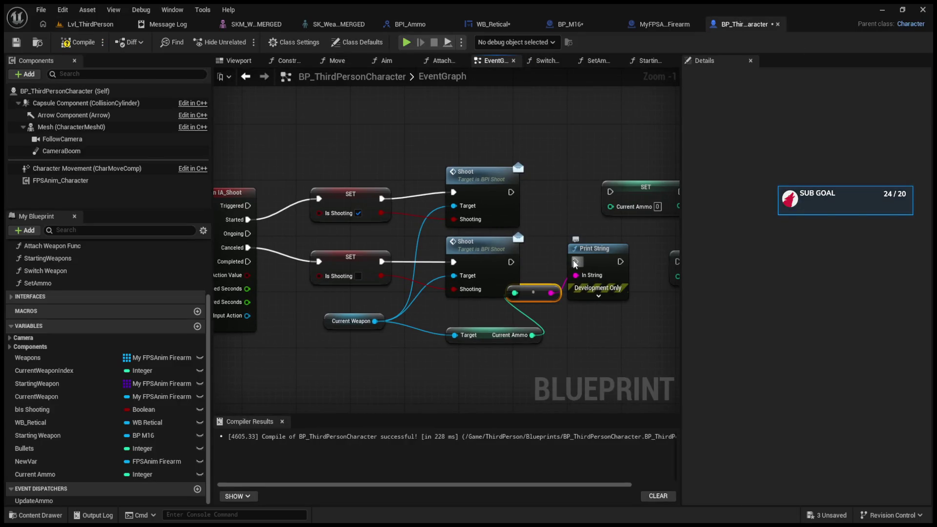
drag(531, 218, 584, 266)
drag(512, 192, 582, 265)
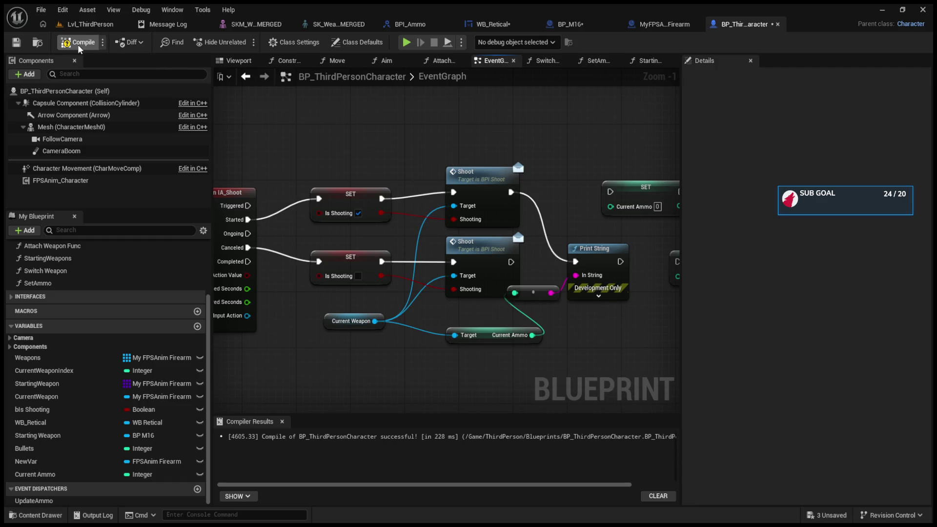
Play-test with three shots, counts printing down to 0, then return to the character EventGraph
click(84, 28)
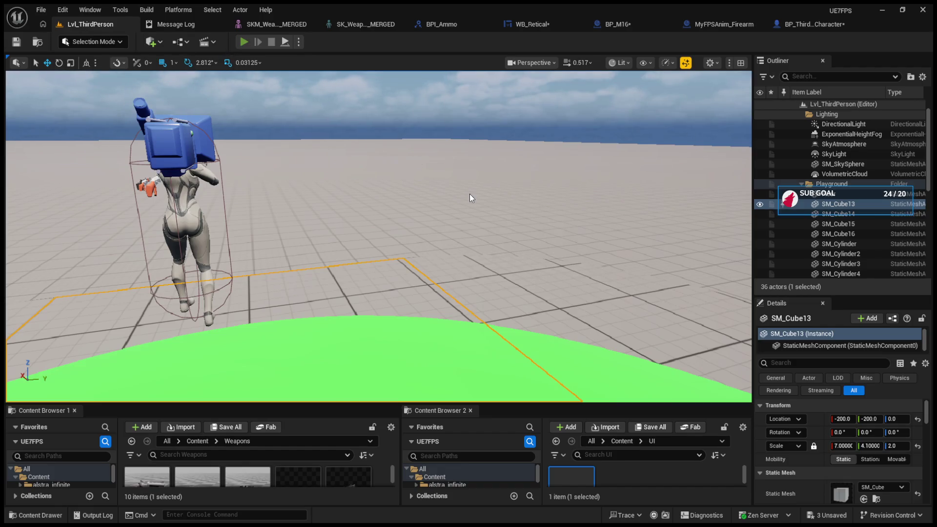
key(alt+p)
click(378, 237)
click(378, 238)
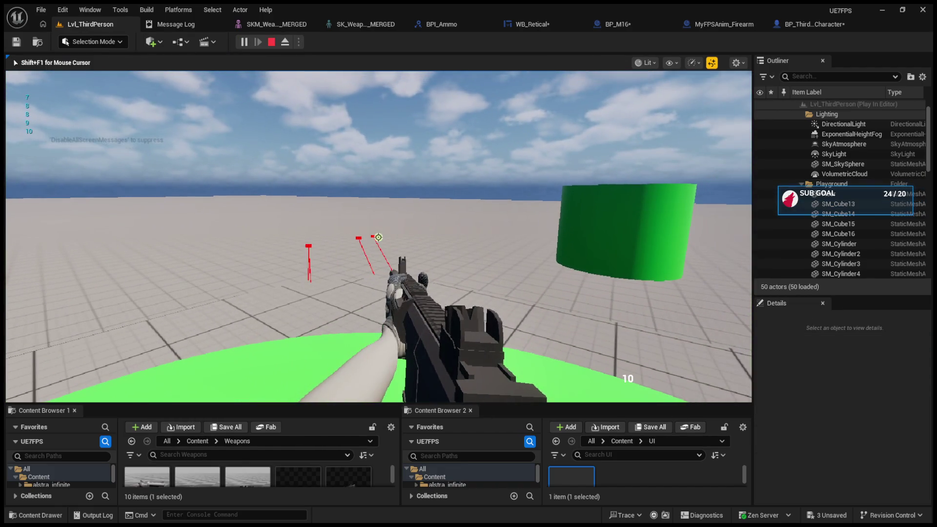
click(378, 237)
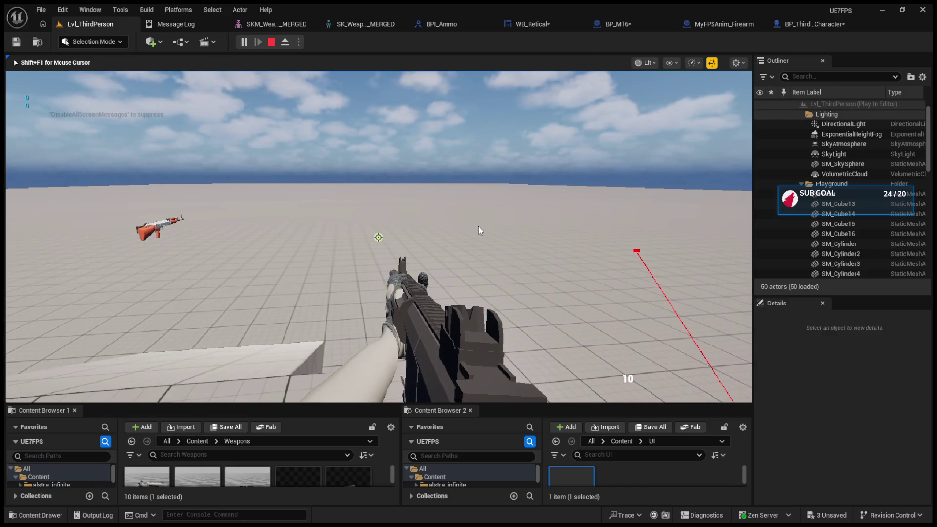
key(Escape)
click(805, 25)
scroll(546, 200, down, 5)
scroll(418, 272, up, 1)
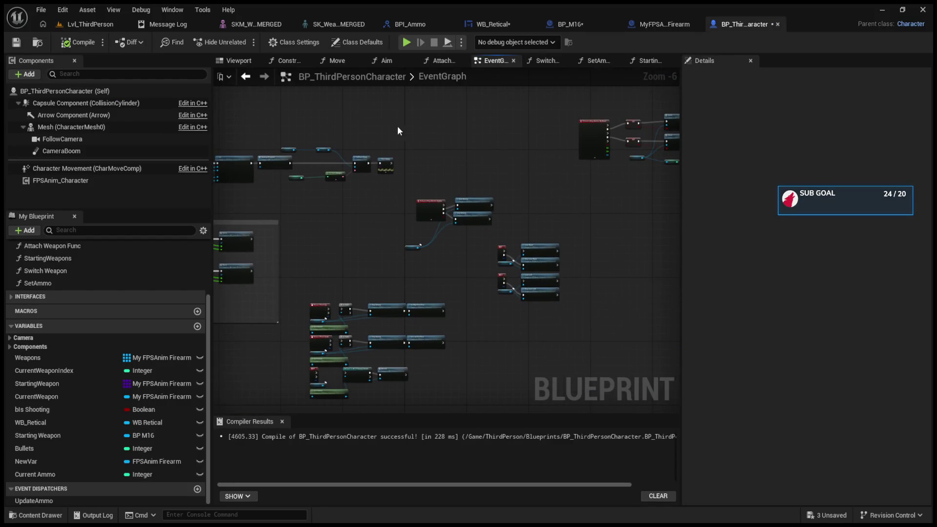
Rework the wiring so the Weapons node connects to SetText's execution input
scroll(456, 201, up, 4)
drag(289, 245, 301, 245)
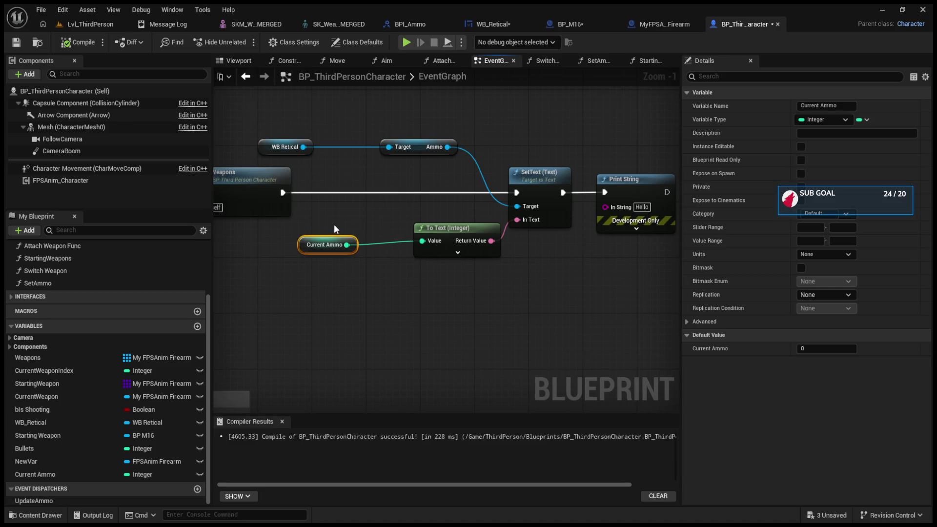
alt+click(283, 192)
drag(276, 125, 527, 155)
mouse_move(653, 270)
mouse_down()
mouse_move(398, 126)
mouse_move(304, 106)
mouse_up()
drag(282, 192, 517, 193)
click(297, 188)
mouse_move(305, 113)
mouse_down()
mouse_move(428, 192)
mouse_move(563, 256)
mouse_up()
Try repositioning the To Text (Integer) and ammo text nodes, then undo the moves
click(471, 226)
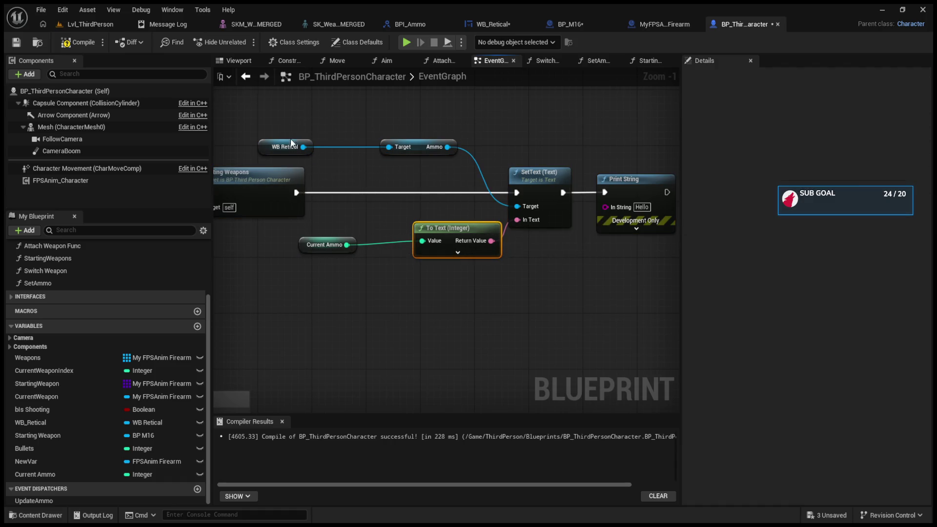
drag(309, 146, 375, 145)
click(327, 244)
drag(327, 244, 354, 245)
mouse_move(341, 135)
mouse_down()
mouse_move(597, 278)
mouse_move(575, 268)
mouse_up()
scroll(594, 247, down, 7)
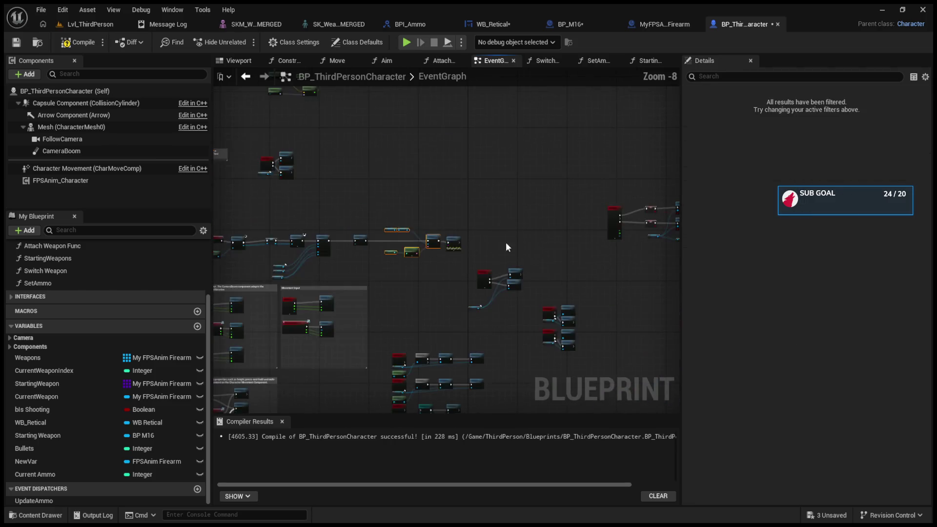
scroll(431, 262, up, 4)
key(ctrl+z)
key(ctrl+z)
key(ctrl+z)
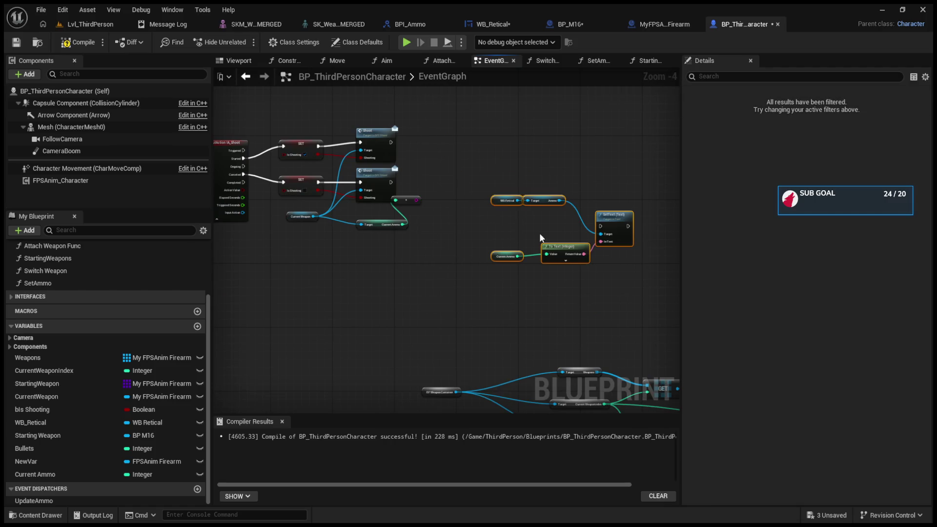
key(ctrl+z)
key(ctrl+z)
Run SetText after the upper Shoot call and start a play test
mouse_move(391, 142)
mouse_down()
mouse_move(544, 198)
mouse_move(537, 194)
mouse_up()
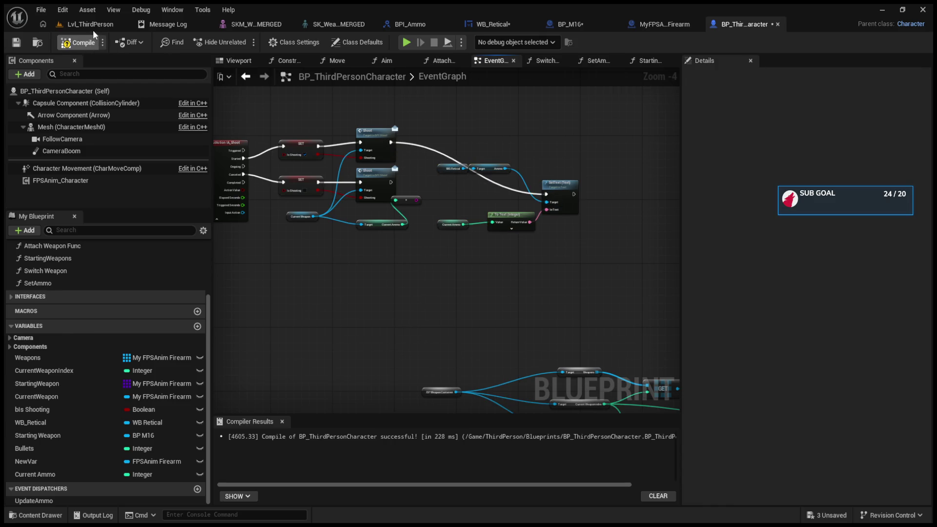
click(90, 25)
click(243, 42)
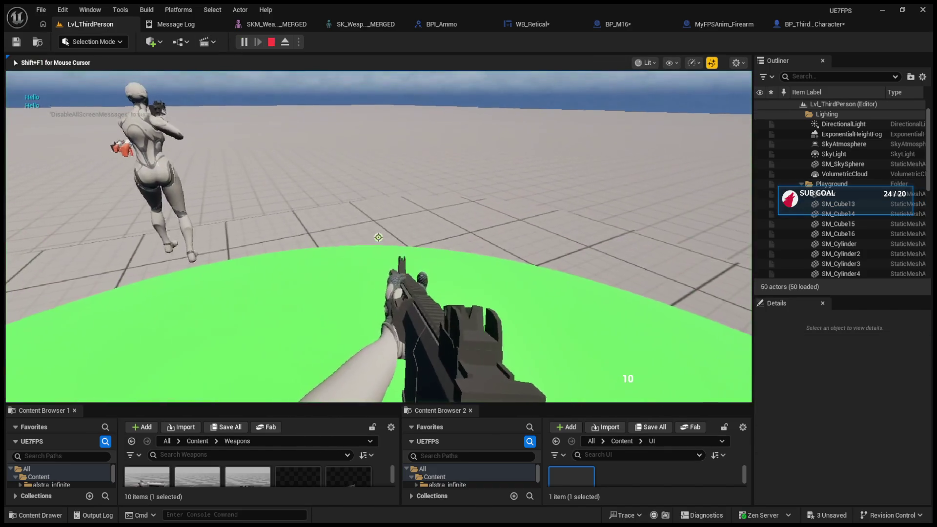
Fire four test shots while the ammo display stays at 10, then stop play
click(378, 237)
click(379, 238)
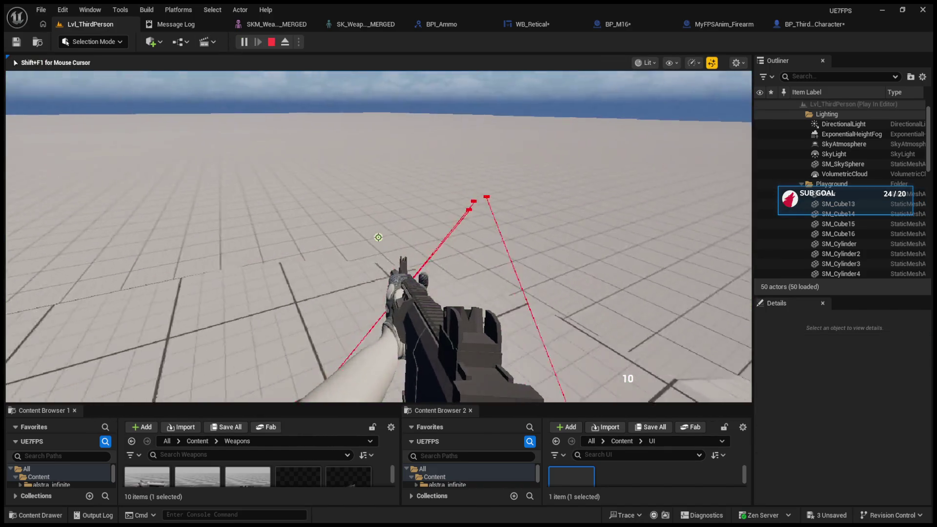
click(379, 237)
click(378, 237)
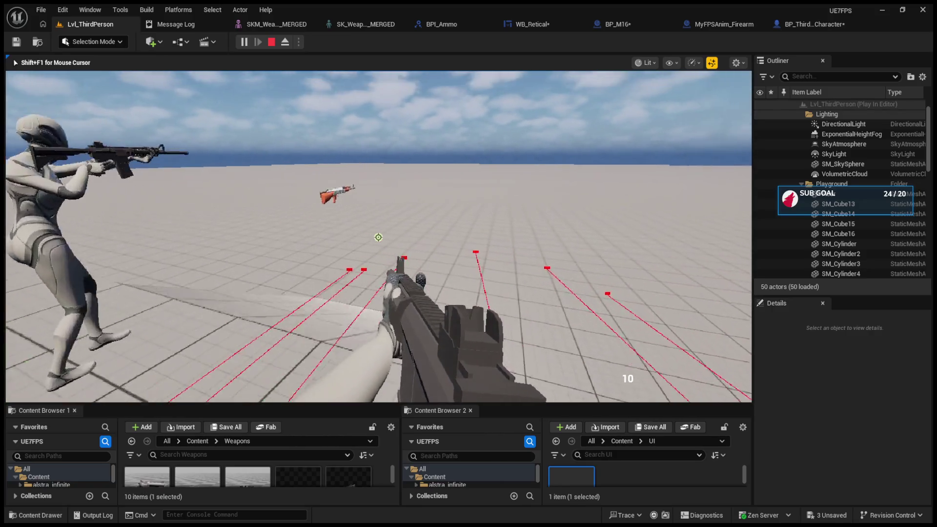
key(Escape)
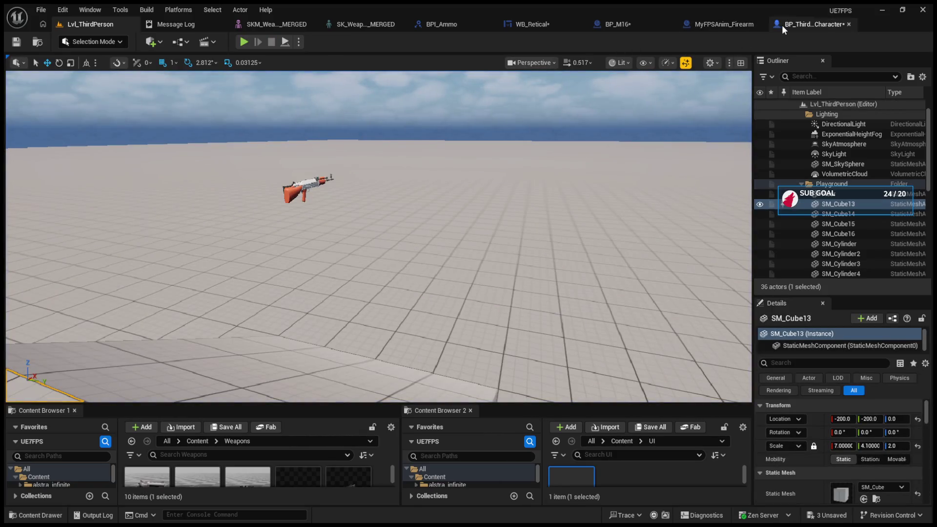
Nudge the SetText node in the character EventGraph and run a quick play test
click(781, 25)
click(722, 24)
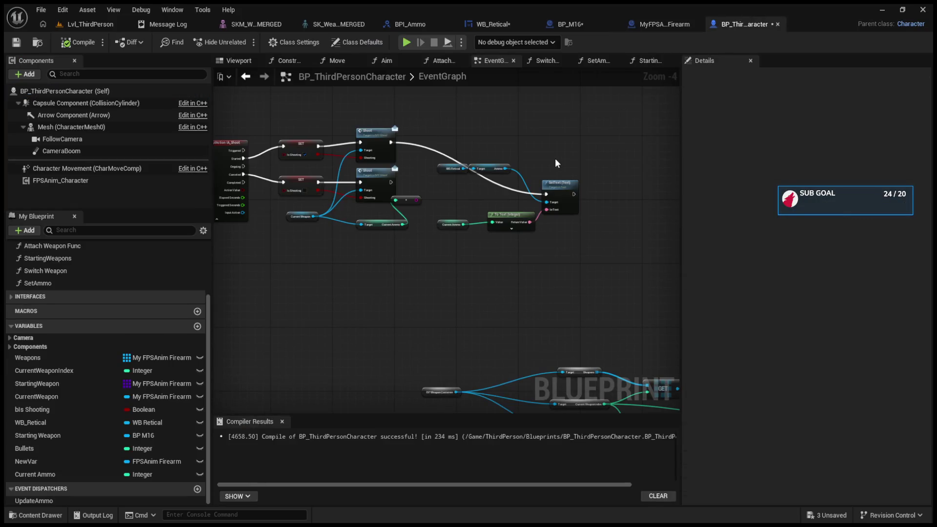
scroll(555, 157, up, 3)
drag(564, 216, 572, 202)
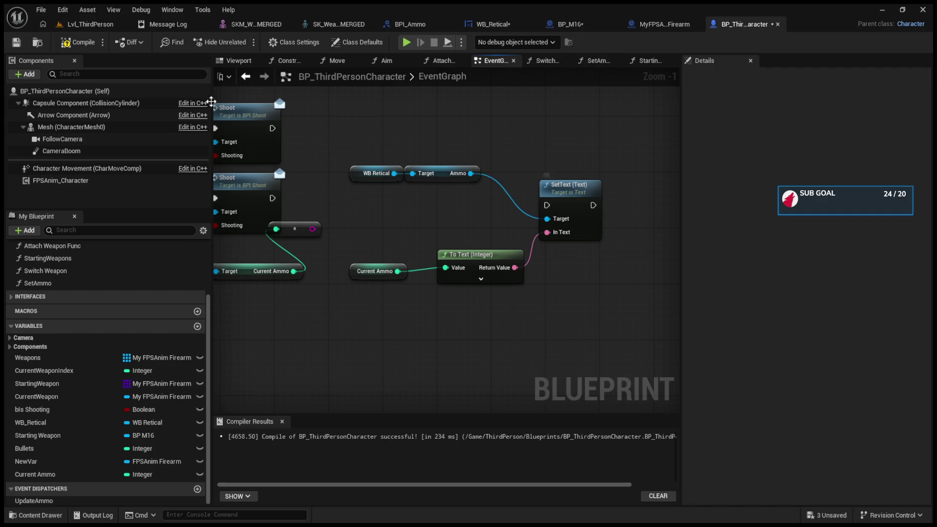
click(87, 27)
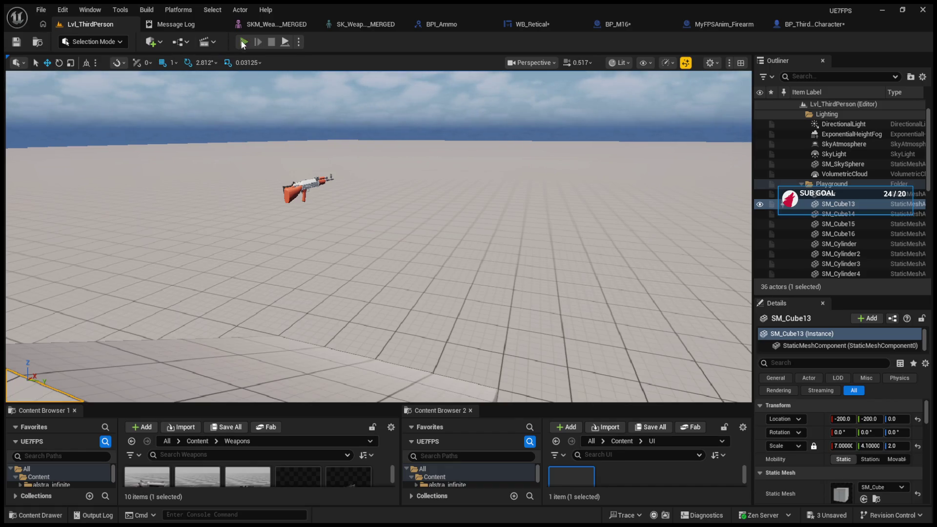
click(243, 43)
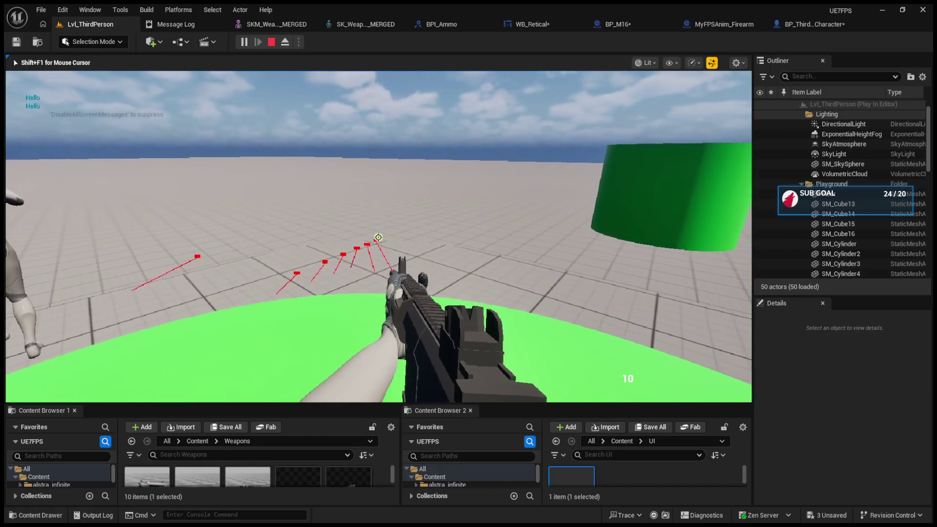
key(Escape)
Recompile the character blueprint, play-test the level again, then switch to the BP_M16 EventGraph
click(795, 28)
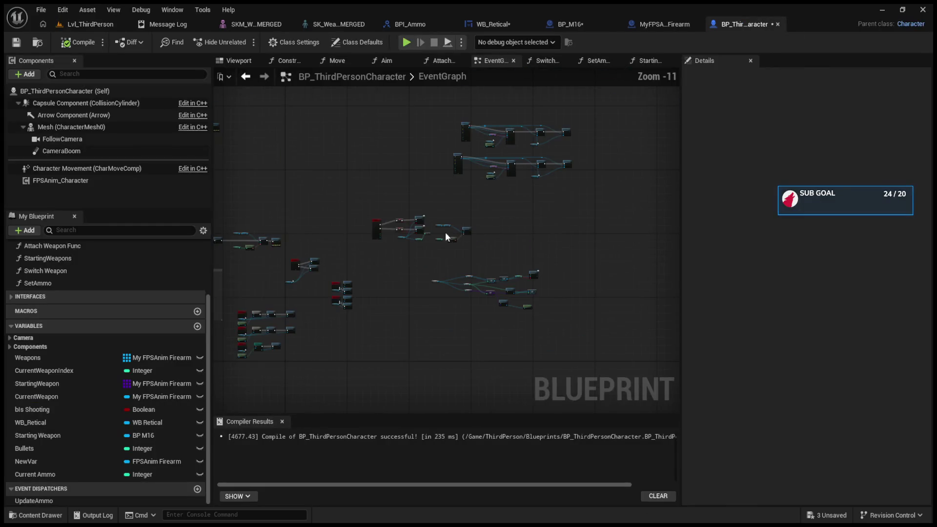
scroll(380, 254, up, 9)
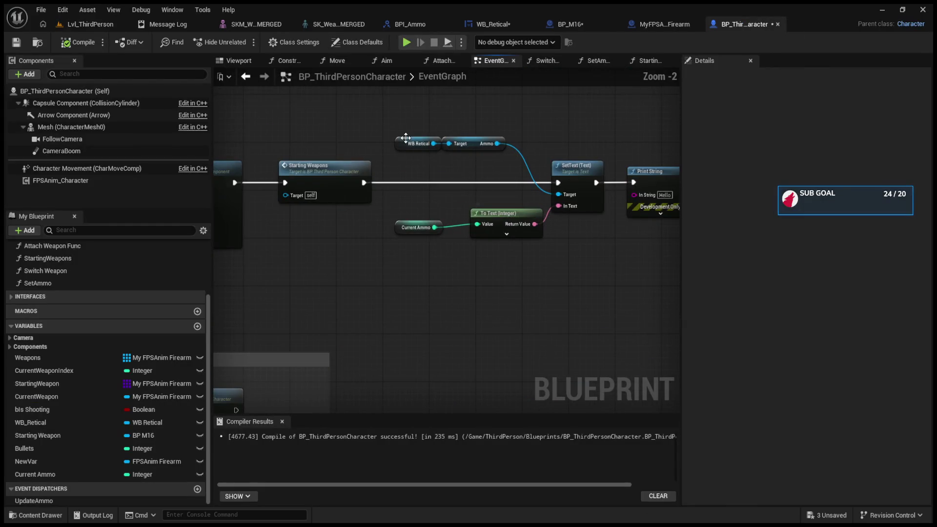
click(78, 42)
click(86, 23)
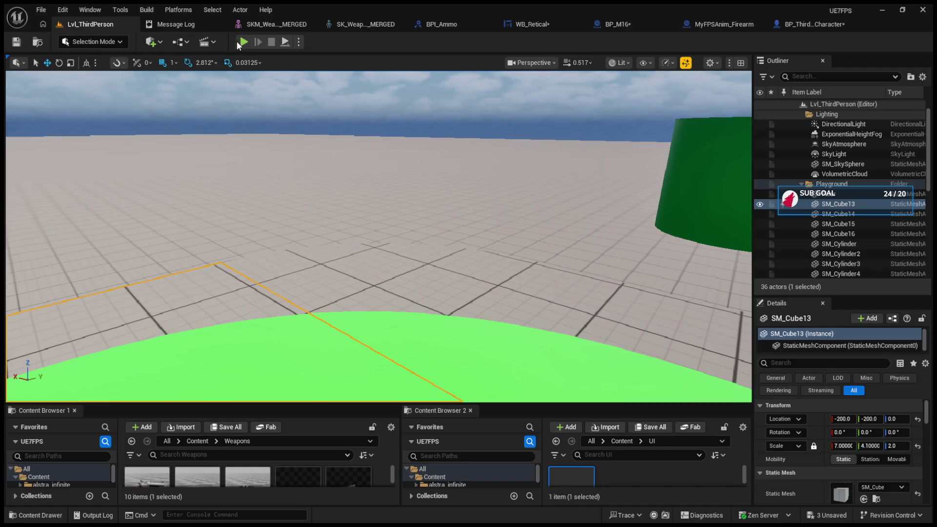
click(239, 42)
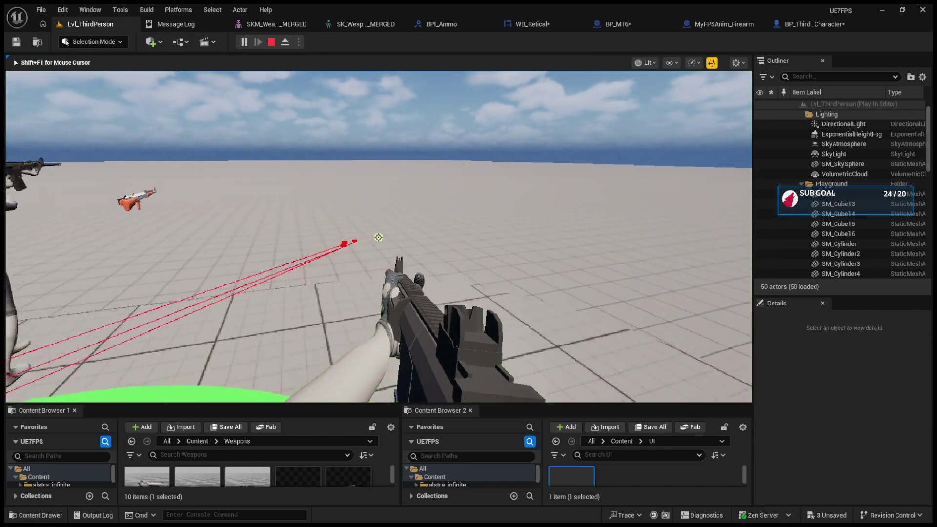
key(Escape)
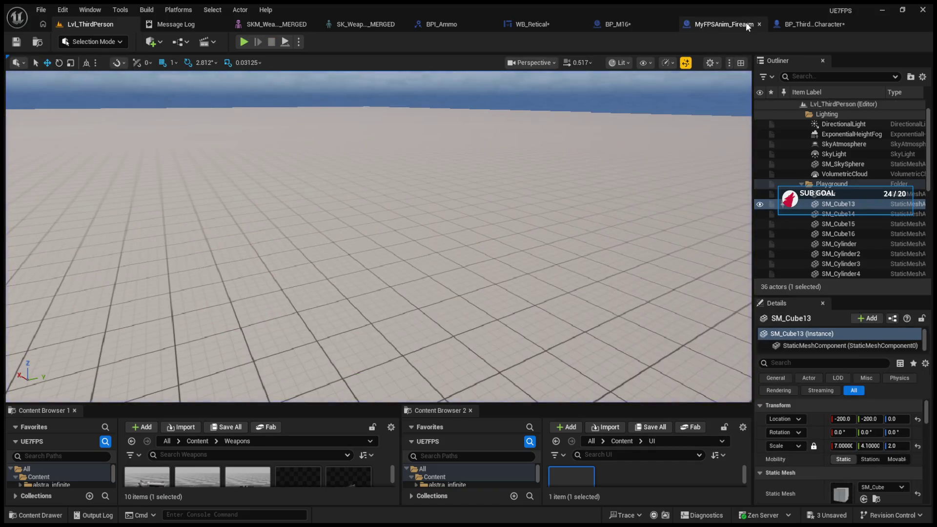
click(746, 23)
click(560, 26)
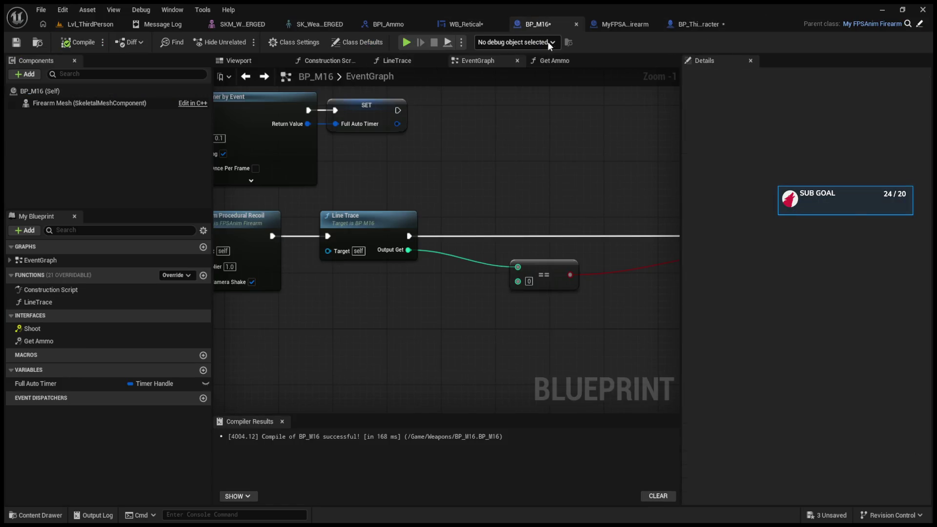
In Get_Ammo_Text, add a Print String after Get Ammo, fed by Current Ammo
click(470, 24)
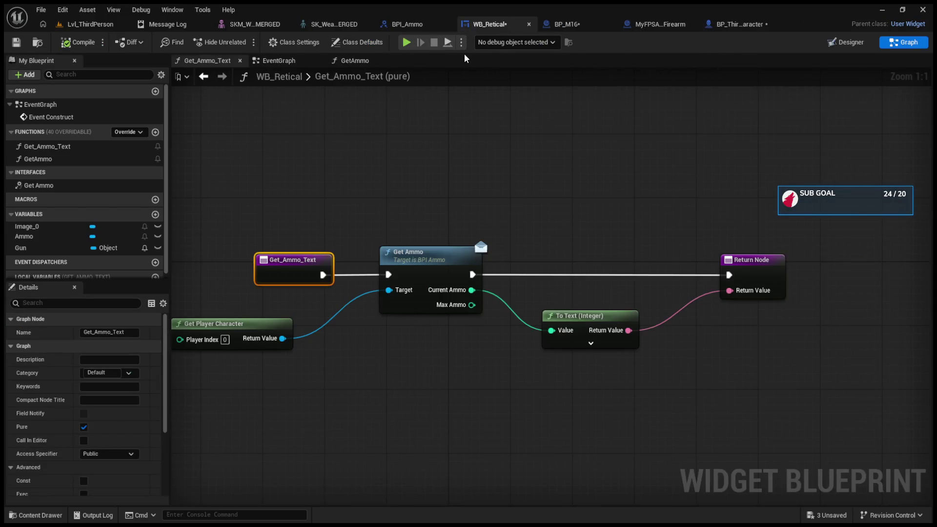
click(839, 43)
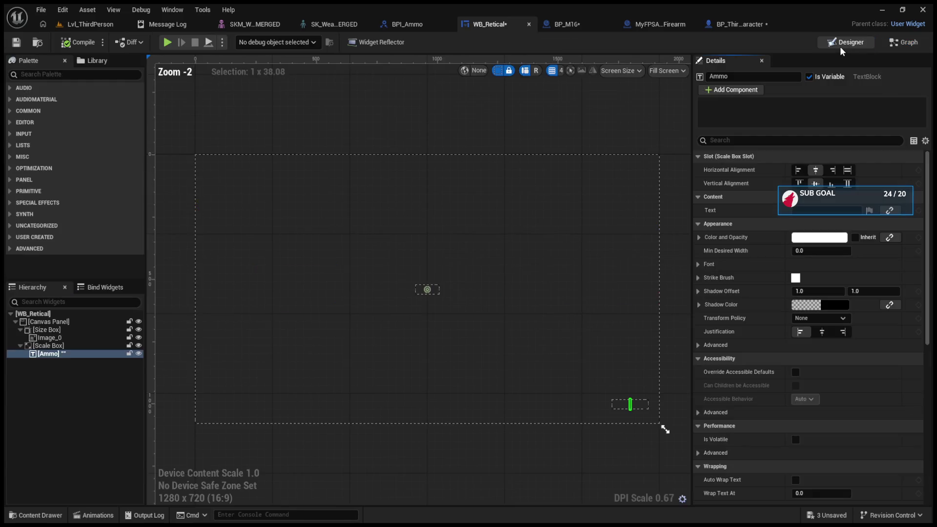
click(901, 45)
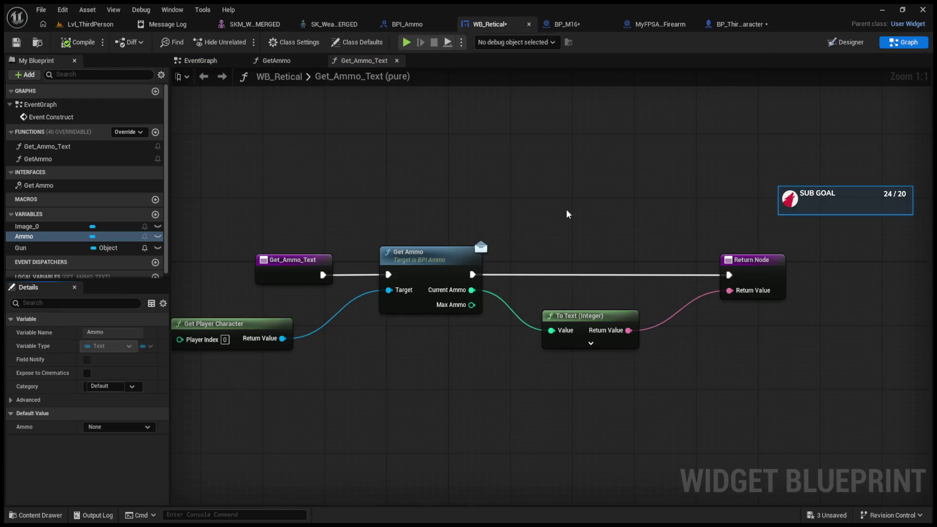
mouse_move(481, 270)
mouse_down()
mouse_move(510, 270)
mouse_move(471, 270)
mouse_move(555, 236)
mouse_up()
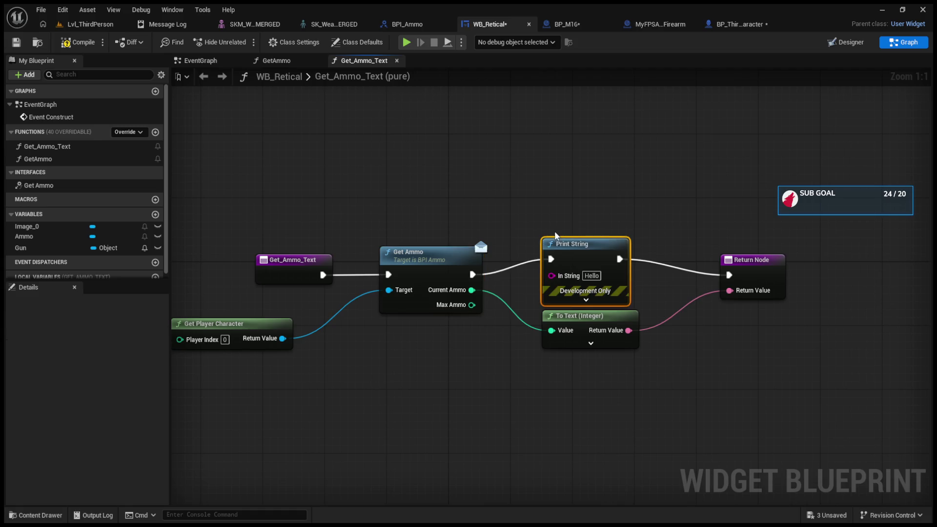
drag(472, 290, 551, 276)
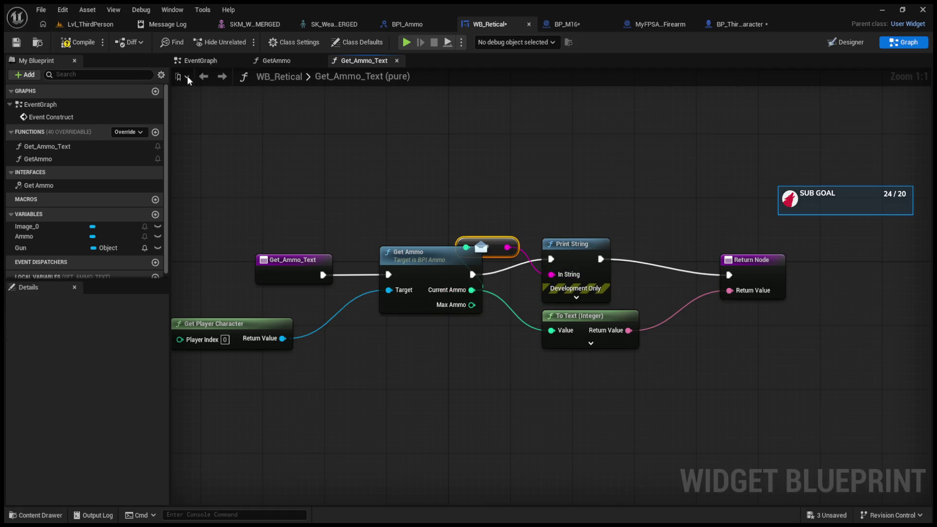
Play-test Lvl_ThirdPerson, firing the gun four times to spend ammo, then stop
click(90, 24)
click(236, 42)
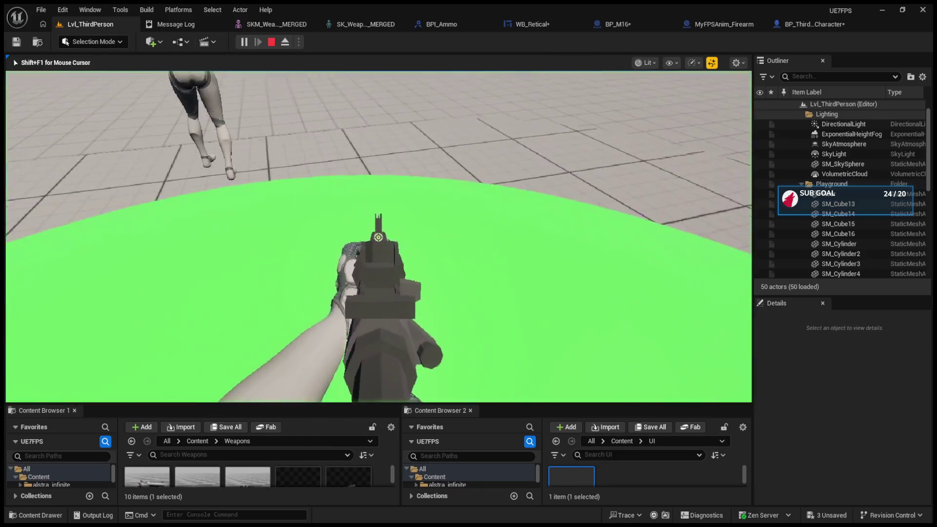
click(378, 237)
click(379, 237)
click(379, 237)
click(378, 237)
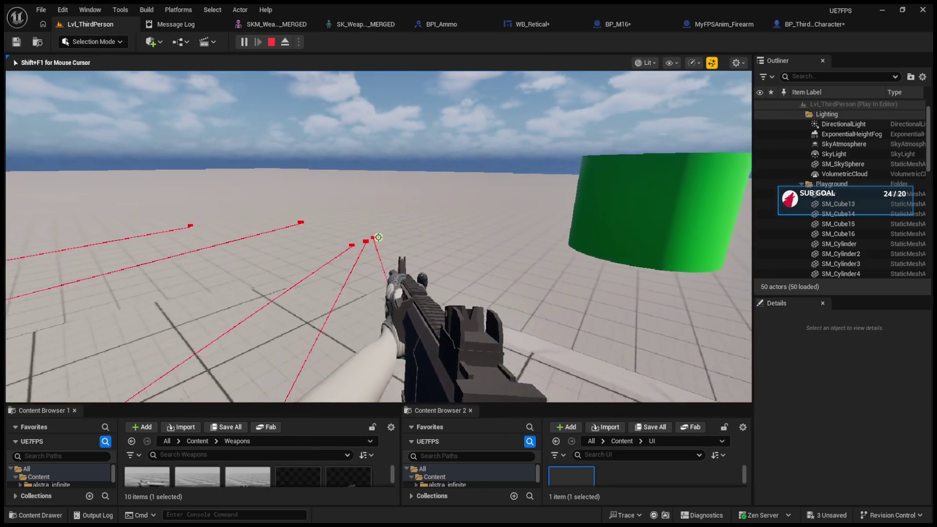
click(378, 237)
key(Escape)
Look over the character and firearm blueprints, then open WB_Retical's EventGraph
click(835, 24)
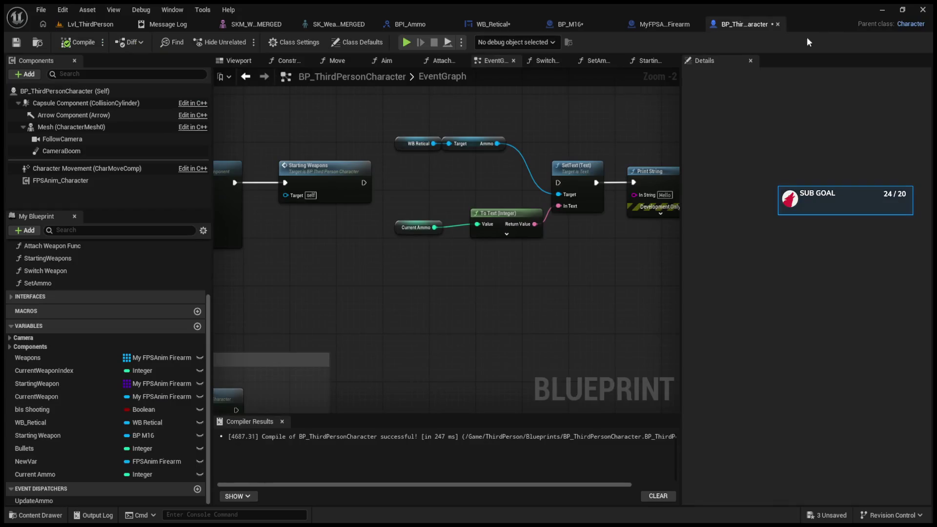
click(649, 24)
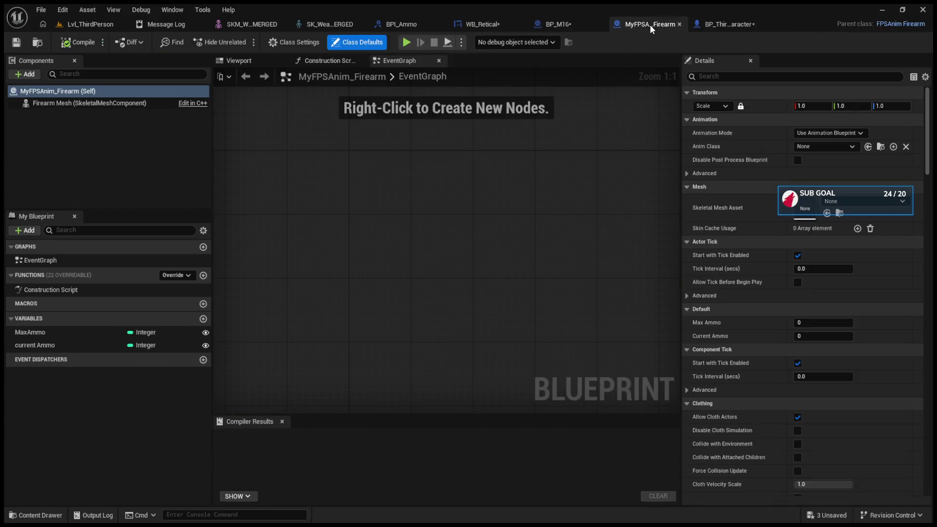
click(496, 24)
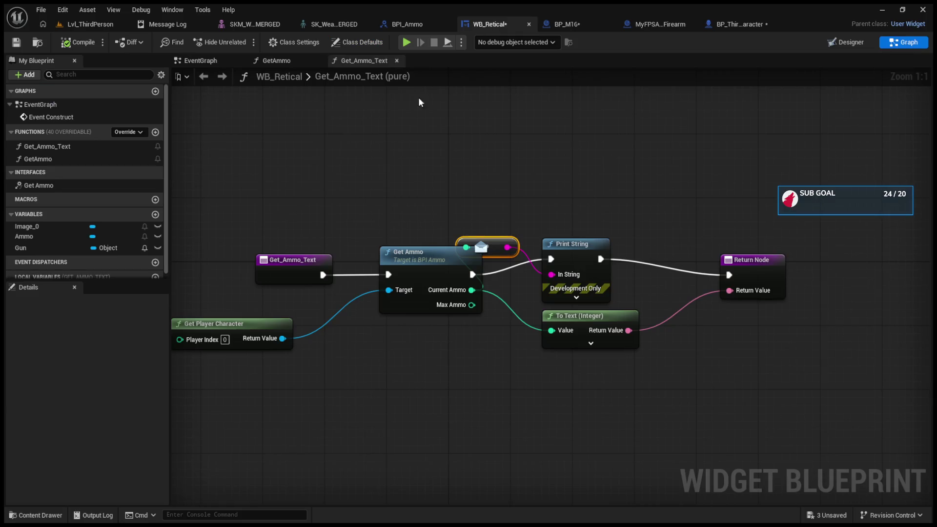
click(839, 45)
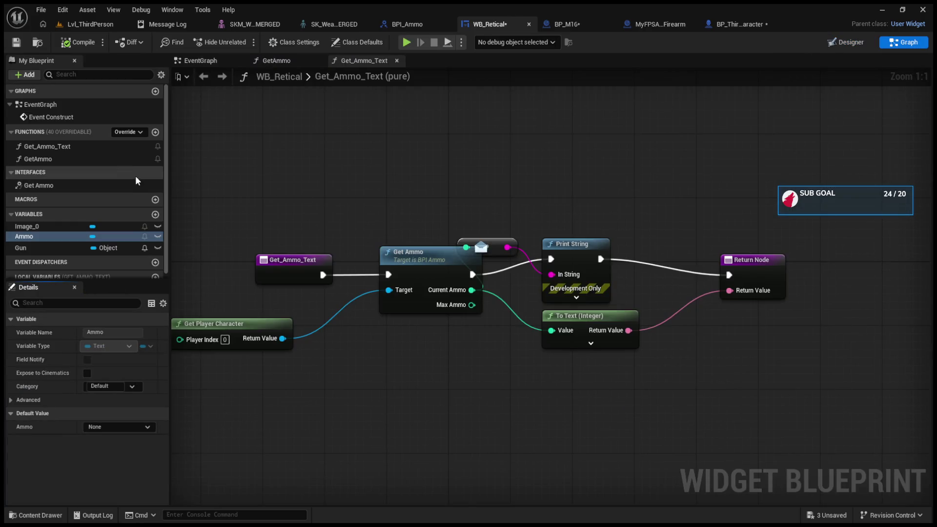
click(225, 62)
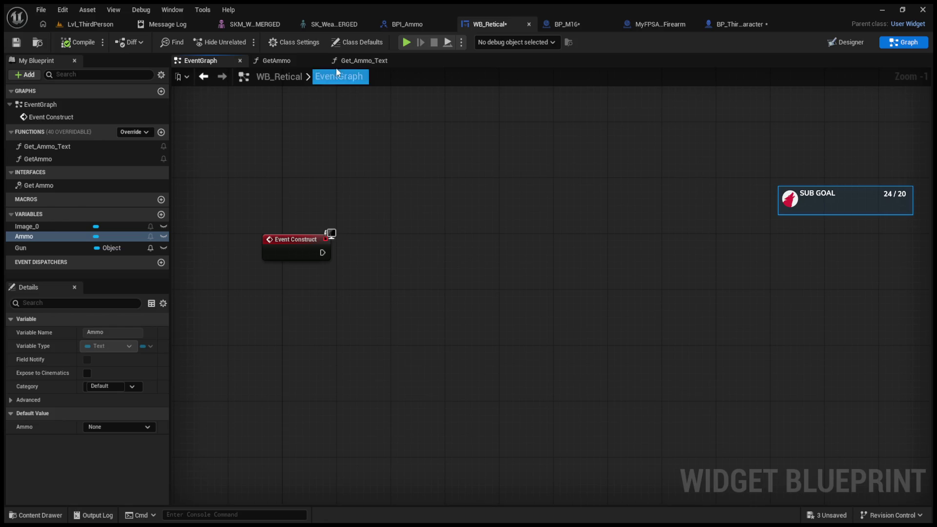
Pull a wire from Event Construct and discard it unconnected
drag(323, 252, 395, 260)
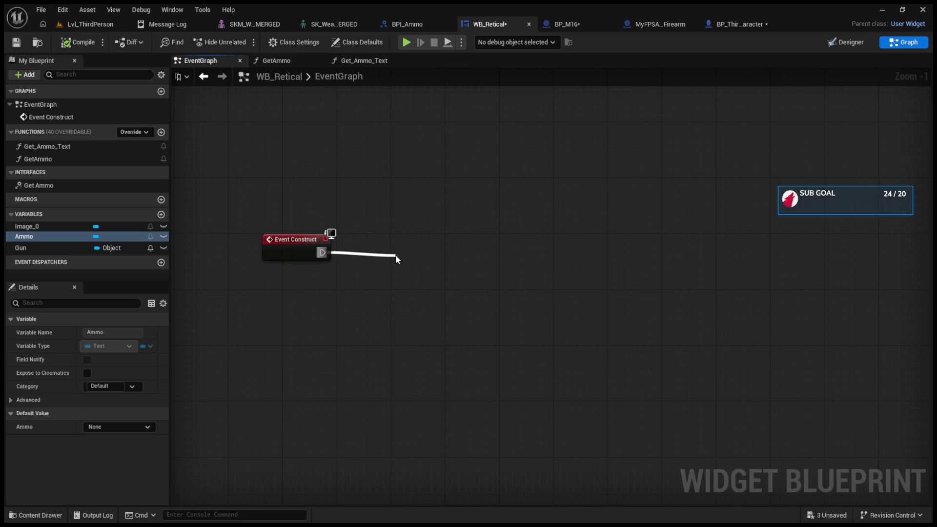
drag(395, 256, 865, 80)
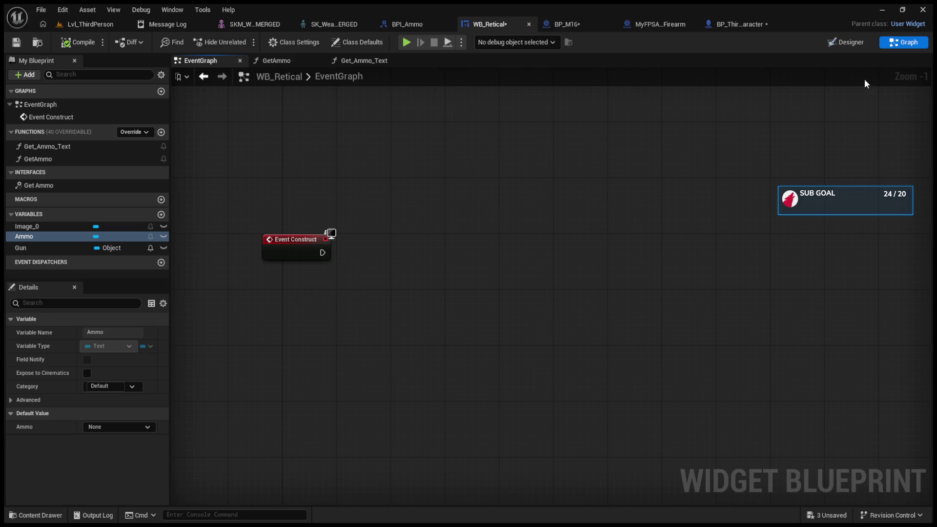
click(852, 43)
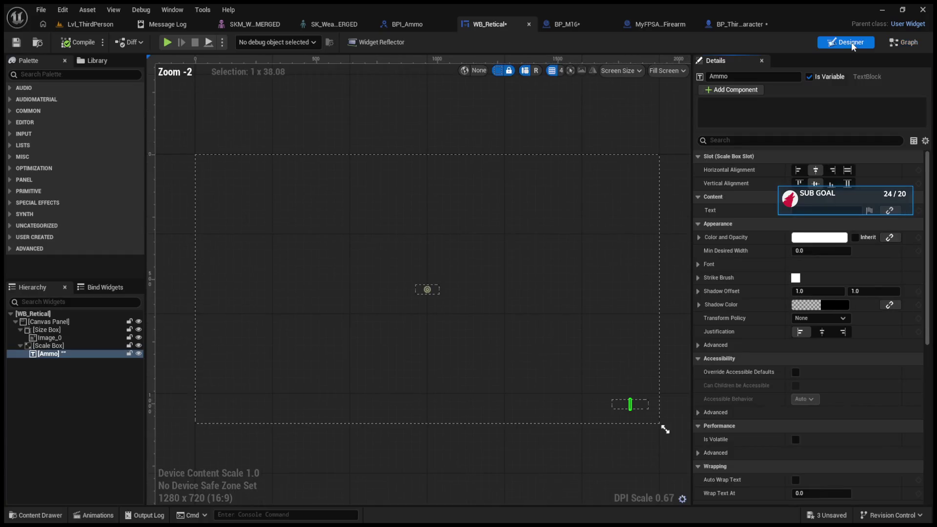
click(902, 44)
Inspect the GetAmmo and Get_Ammo_Text function graphs, confirming Get_Ammo_Text is pure
double_click(102, 151)
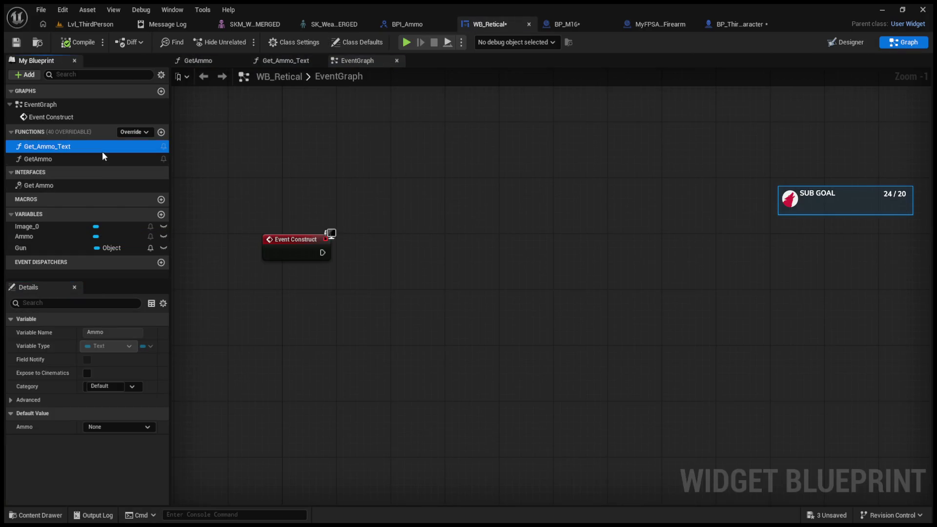
double_click(101, 159)
double_click(98, 147)
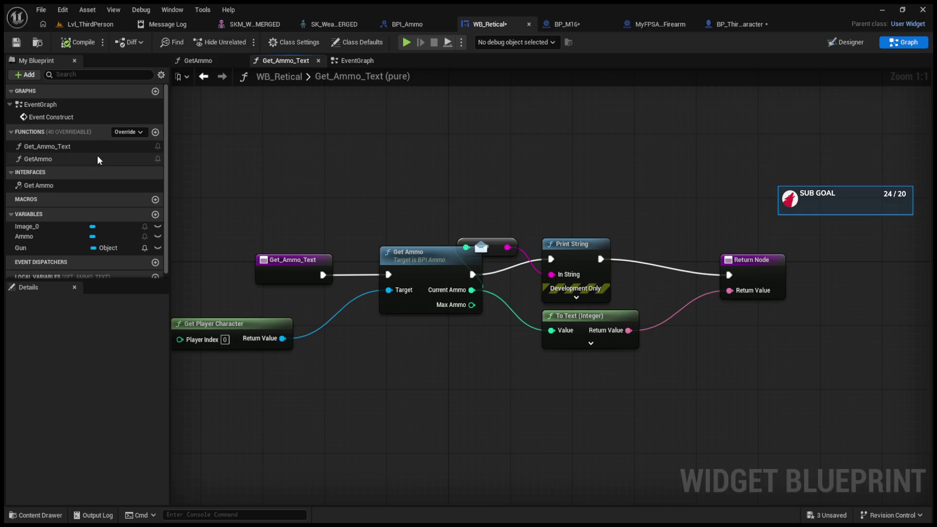
double_click(98, 156)
mouse_move(481, 274)
mouse_down()
mouse_move(349, 274)
mouse_move(380, 274)
mouse_up()
double_click(81, 148)
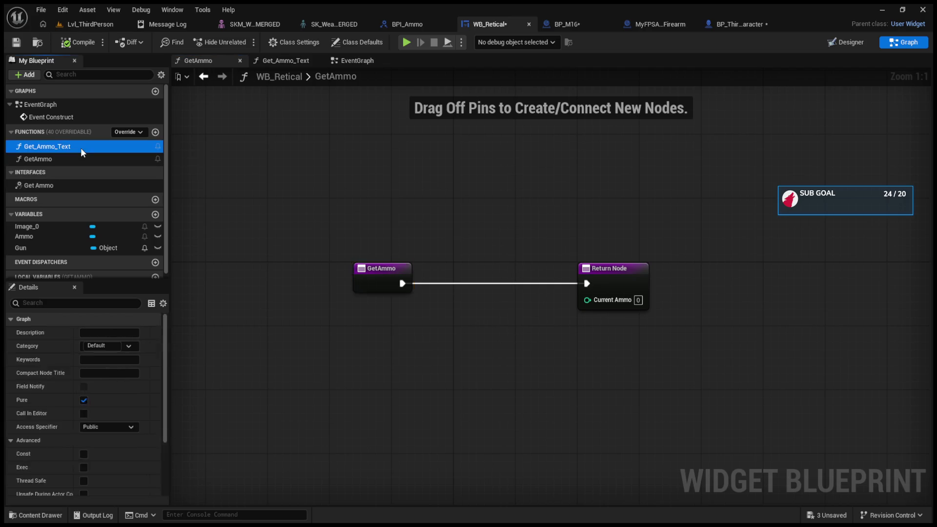
double_click(79, 160)
click(79, 161)
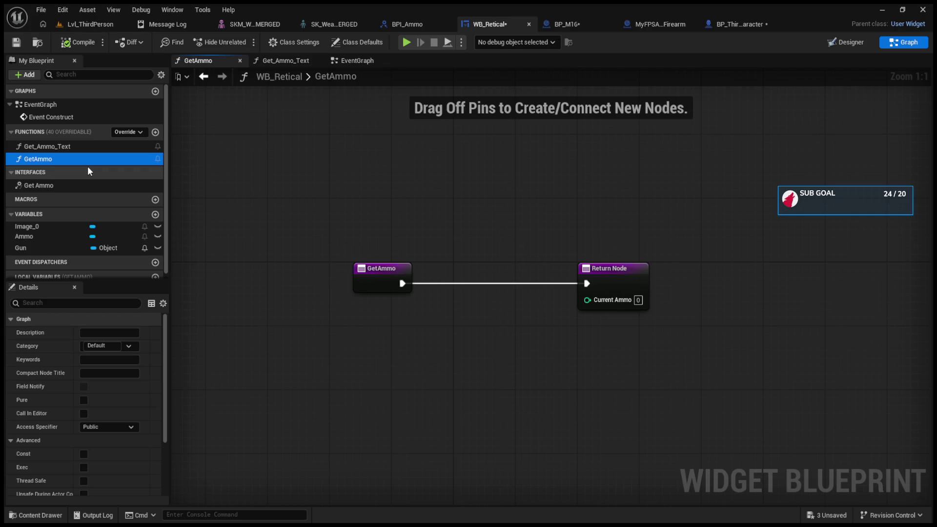
click(108, 150)
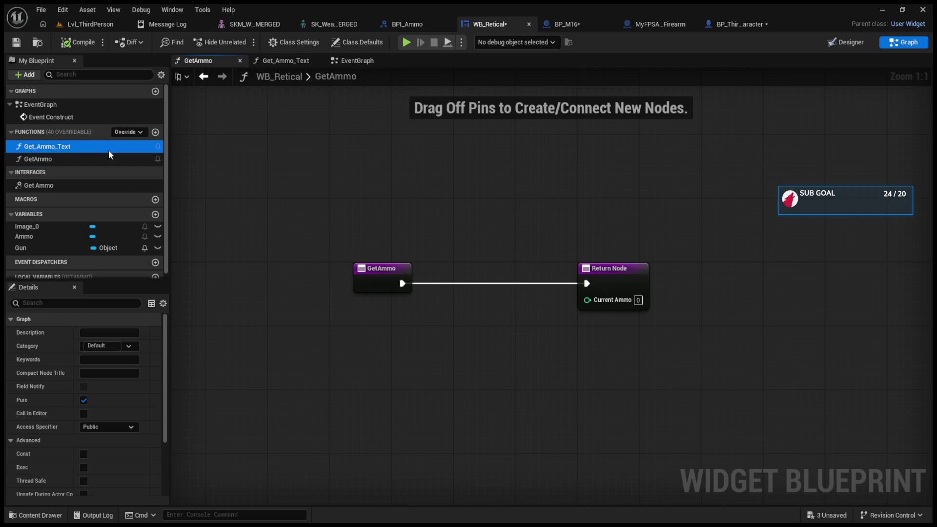
double_click(109, 150)
Delete the debug Print String, wire Get Ammo to Return Node, and compile
drag(600, 236, 623, 228)
drag(532, 242, 596, 273)
key(Delete)
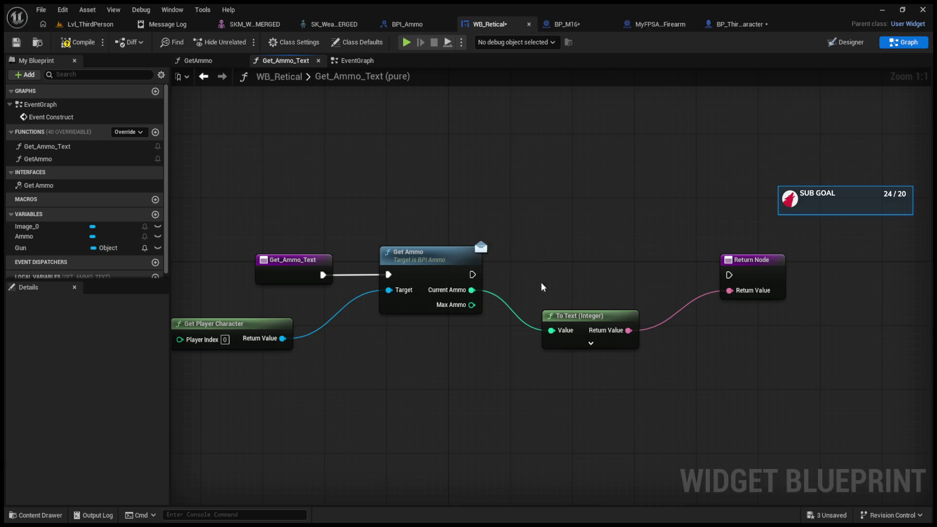
drag(472, 275, 729, 275)
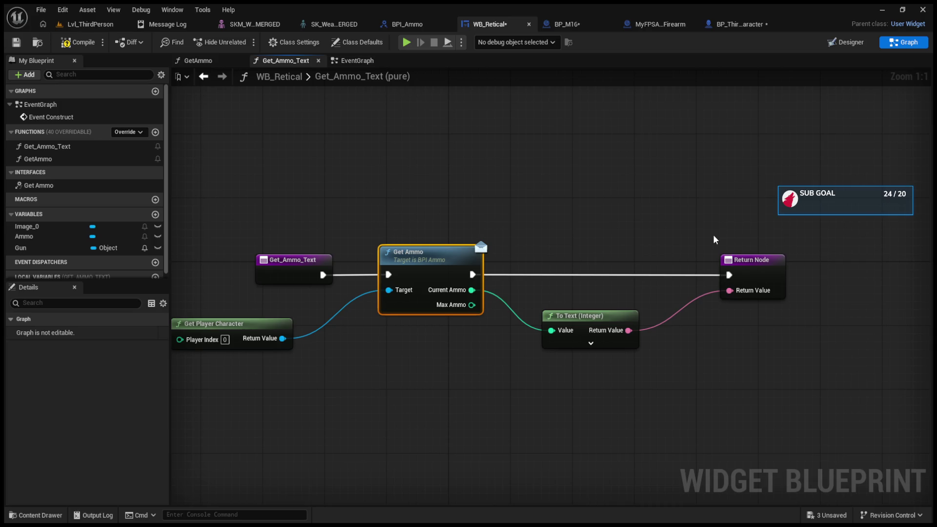
click(74, 44)
mouse_move(250, 323)
mouse_down()
mouse_move(308, 324)
mouse_move(294, 308)
mouse_up()
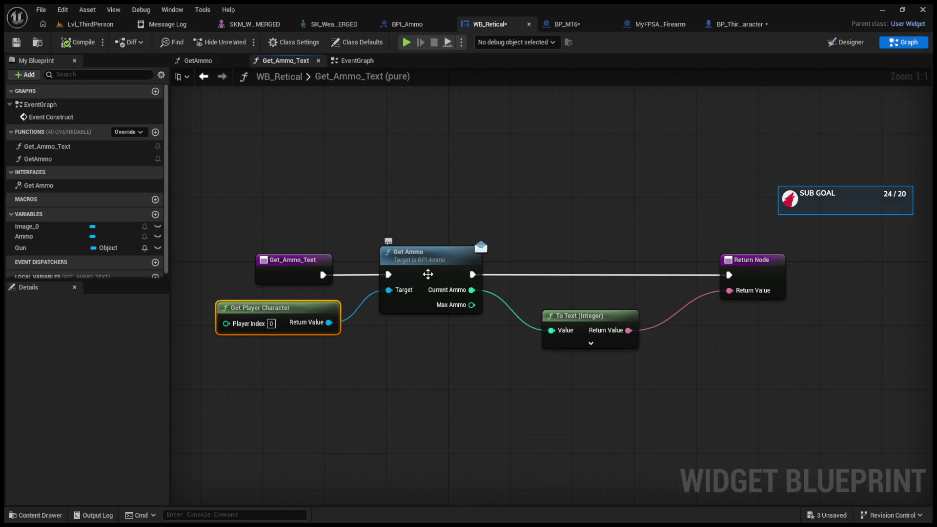
Open BP_ThirdPersonCharacter's EventGraph
click(849, 48)
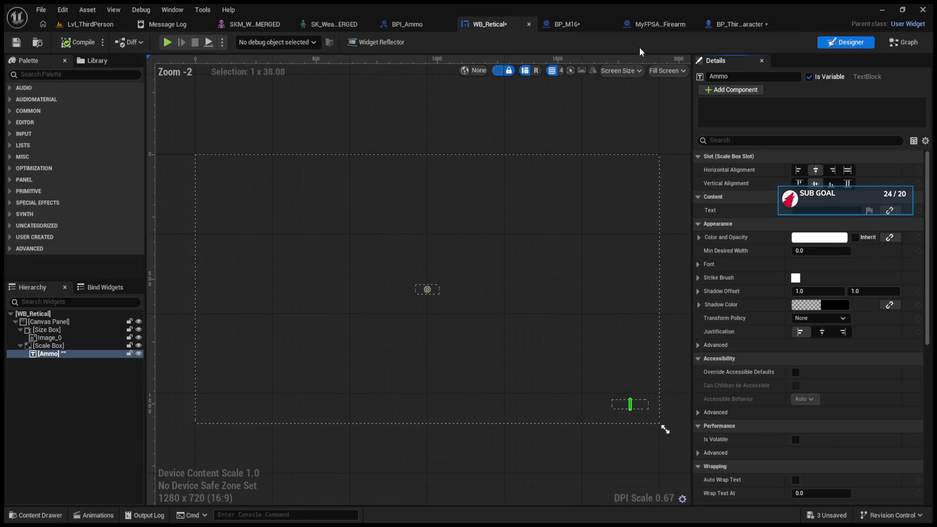
click(654, 24)
click(732, 24)
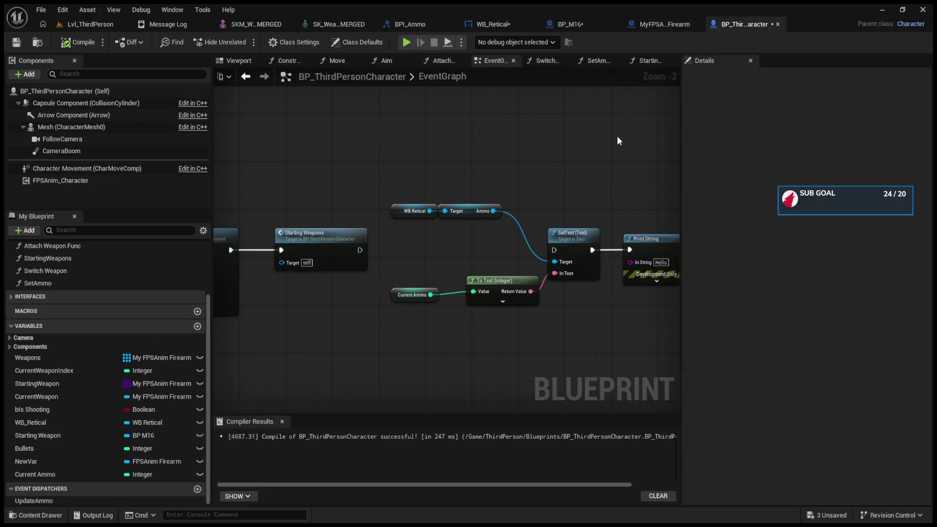
Add a Get Ammo call on Current Weapon near the weapon attach nodes, then delete it
scroll(570, 155, down, 3)
scroll(466, 200, up, 2)
drag(496, 257, 571, 287)
scroll(609, 277, down, 6)
scroll(458, 259, up, 6)
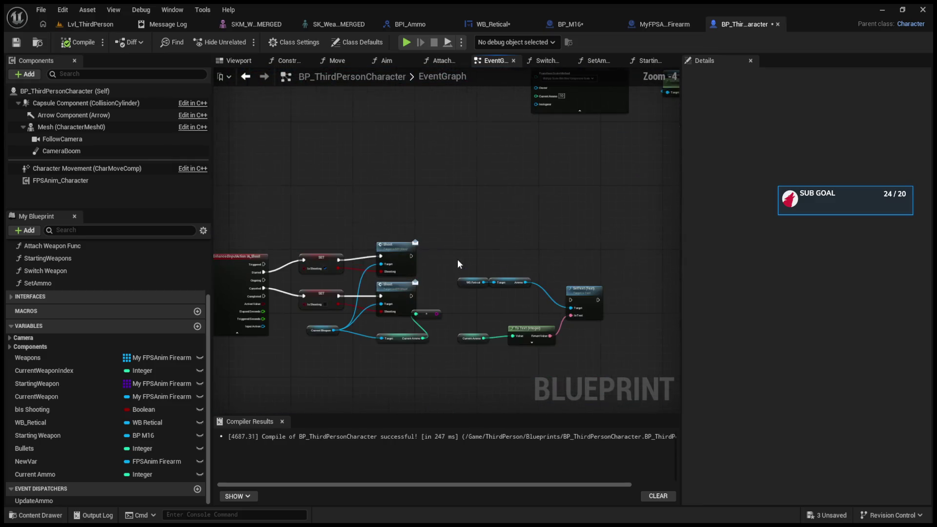
scroll(486, 221, up, 2)
drag(321, 297, 370, 338)
mouse_move(429, 369)
mouse_down()
mouse_move(451, 316)
mouse_move(427, 352)
mouse_up()
key(Delete)
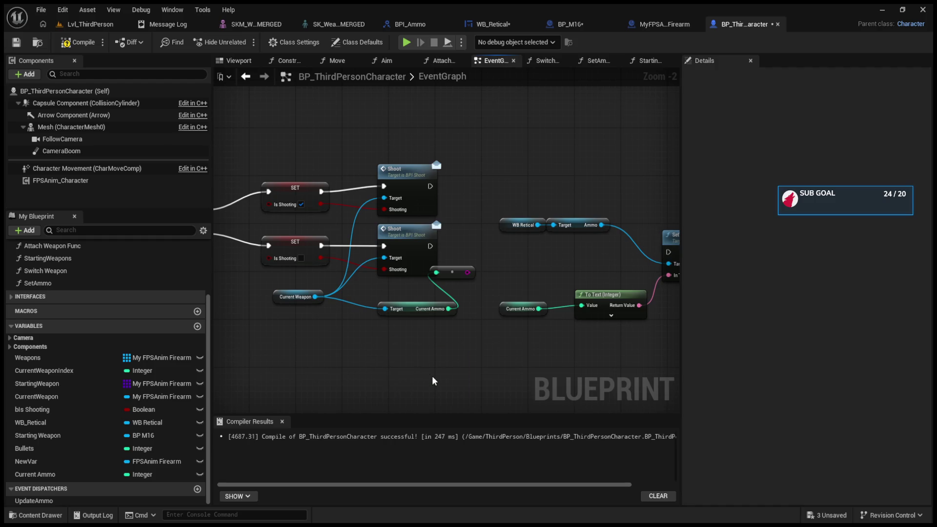
Check the implemented interfaces in Class Settings and open the BPI_Shoot interface
scroll(87, 332, up, 1)
click(10, 313)
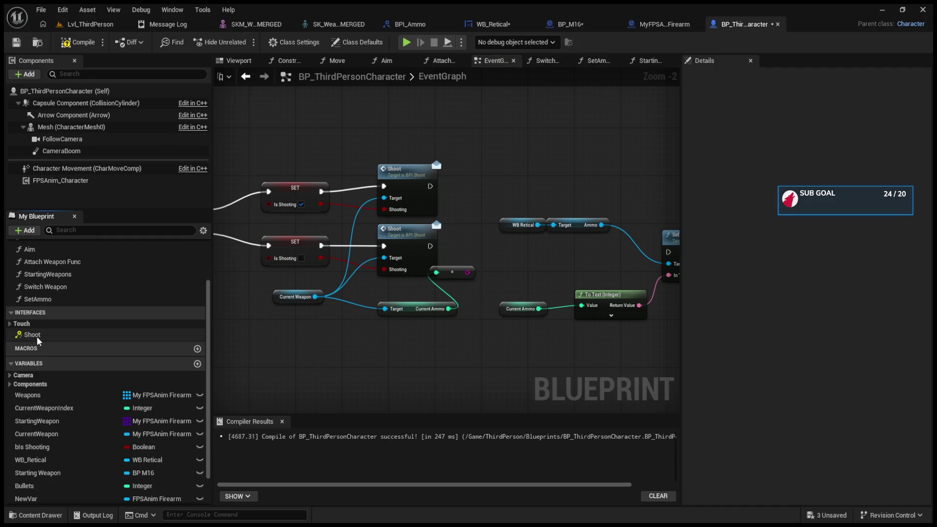
click(313, 44)
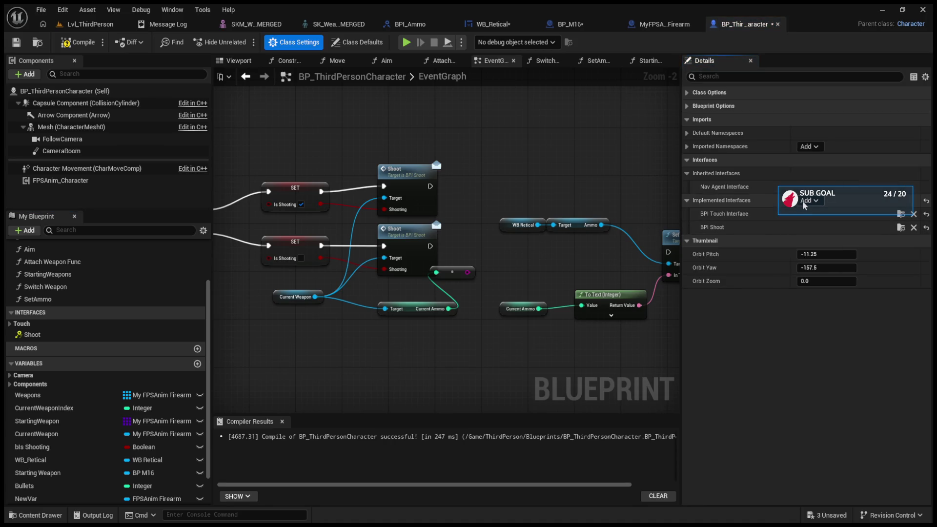
click(901, 227)
click(513, 24)
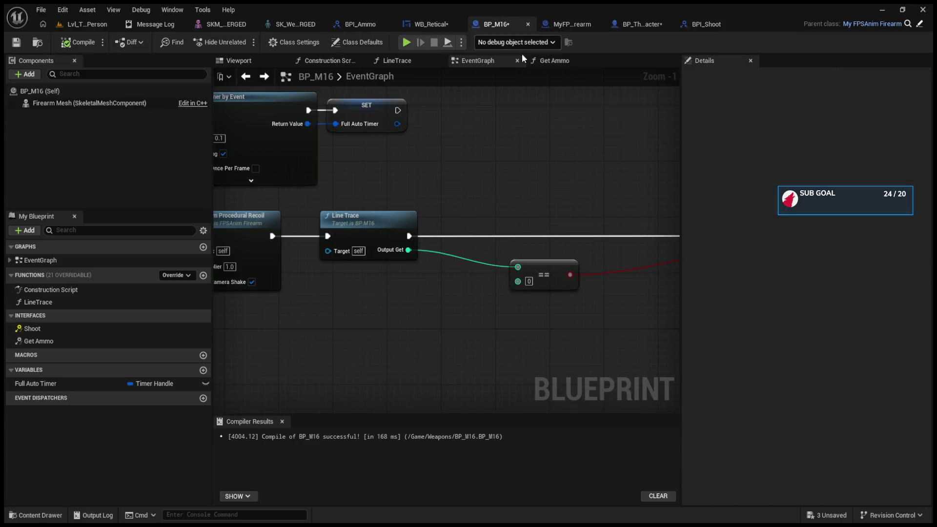
Find the Line Trace call in BP_M16's event graph and open the LineTrace function
scroll(502, 205, down, 4)
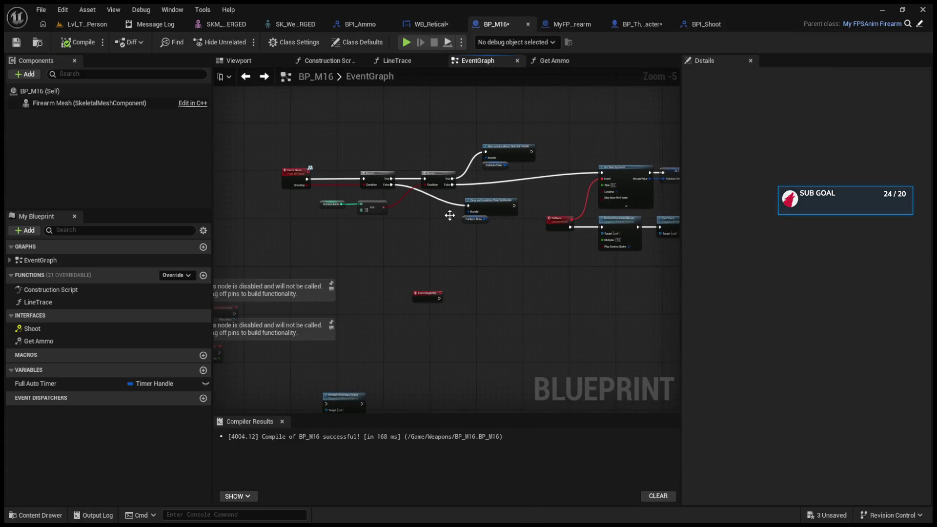
drag(504, 229, 371, 220)
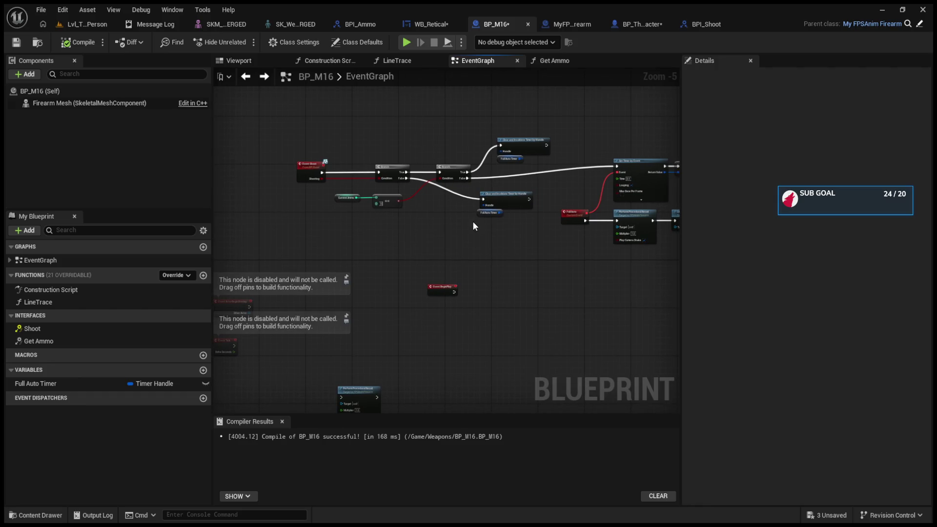
scroll(467, 228, up, 3)
mouse_move(476, 228)
mouse_down()
mouse_move(411, 241)
mouse_move(473, 235)
mouse_up()
double_click(473, 235)
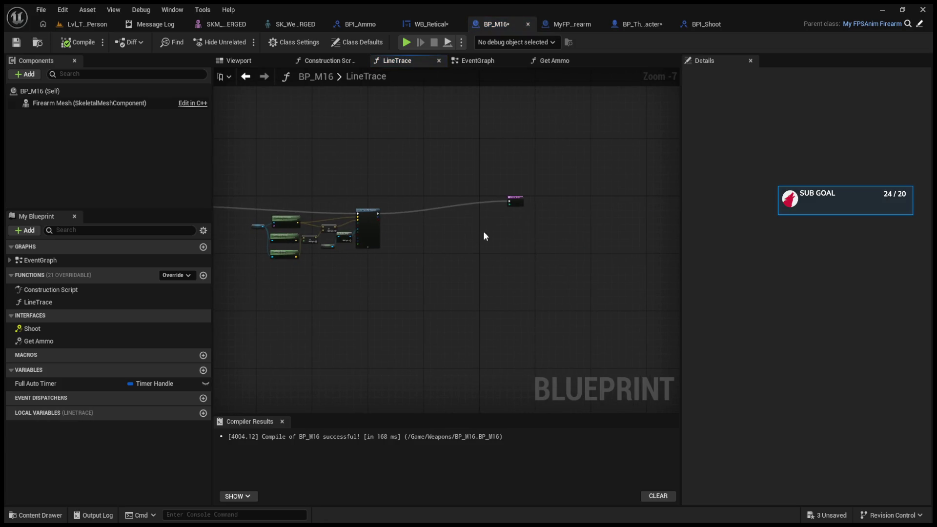
Feed SET Current Ammo into the Return Node's Output Get and compile BP_M16
scroll(611, 228, up, 4)
drag(632, 154, 344, 195)
drag(265, 205, 677, 212)
drag(295, 214, 546, 216)
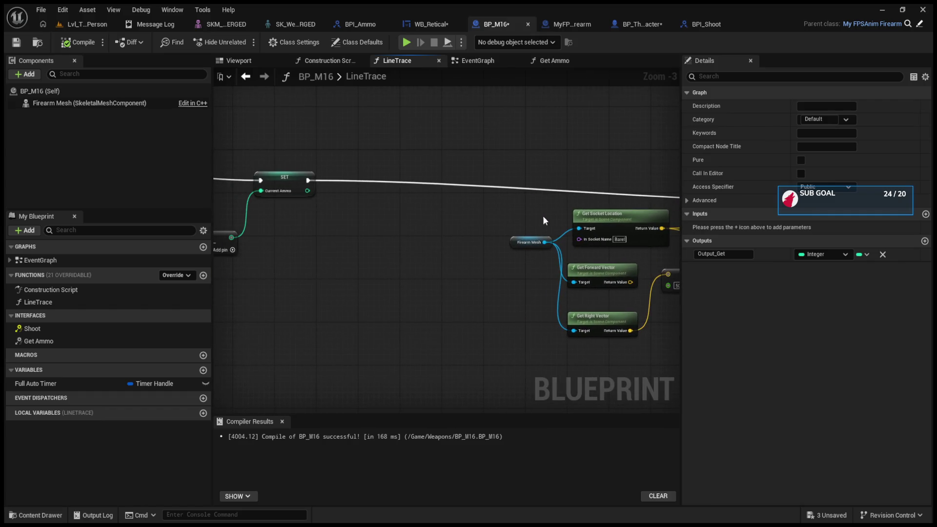
drag(306, 191, 608, 212)
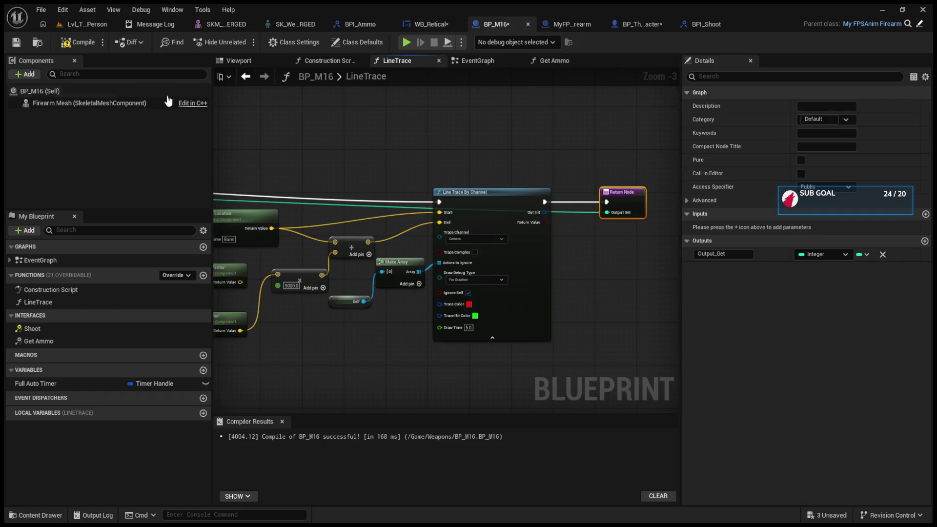
click(81, 44)
Review the Get Ammo graph and the LineTrace ammo logic again
click(546, 62)
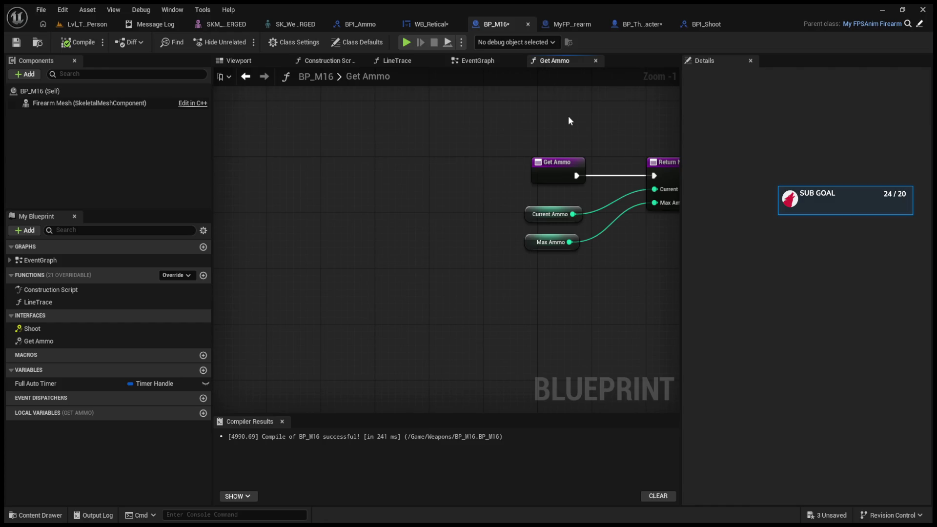
click(475, 60)
mouse_move(506, 98)
mouse_down()
mouse_move(419, 162)
mouse_move(691, 165)
mouse_move(660, 165)
mouse_up()
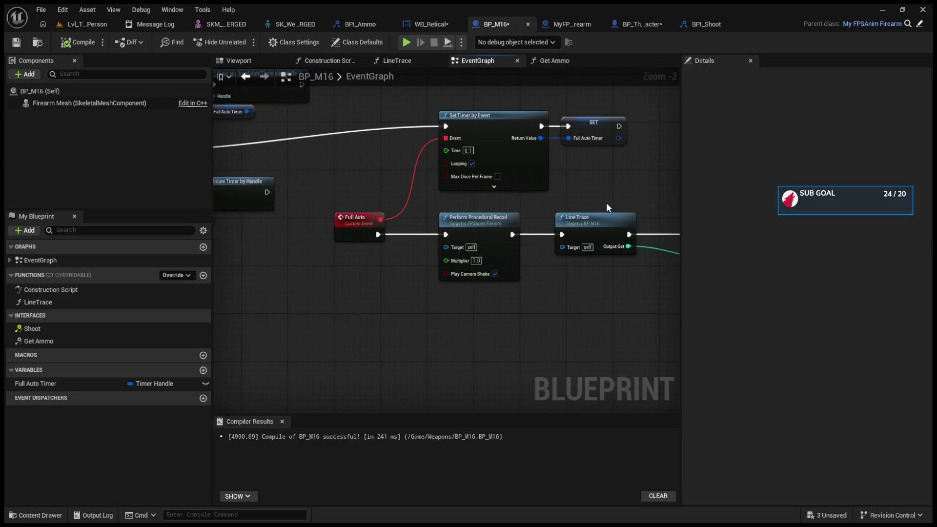
double_click(603, 219)
mouse_move(396, 217)
mouse_down()
mouse_move(477, 217)
mouse_move(356, 190)
mouse_move(437, 225)
mouse_up()
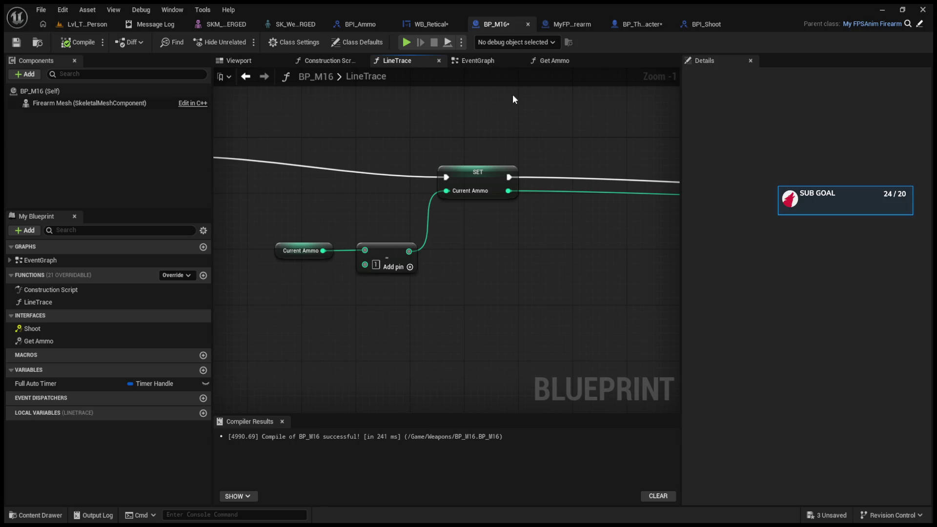
Delete the Current Ammo and Max Ammo getters in the Get Ammo function
click(545, 62)
drag(425, 203, 495, 270)
click(495, 269)
drag(426, 208, 498, 274)
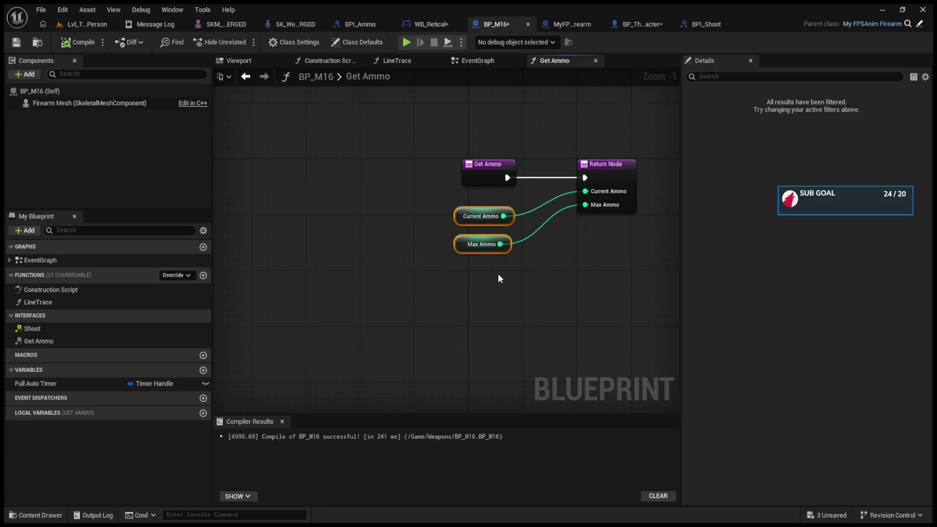
key(Delete)
Place a Get Ammo call in BP_M16's event graph and inspect it alongside LineTrace
click(485, 60)
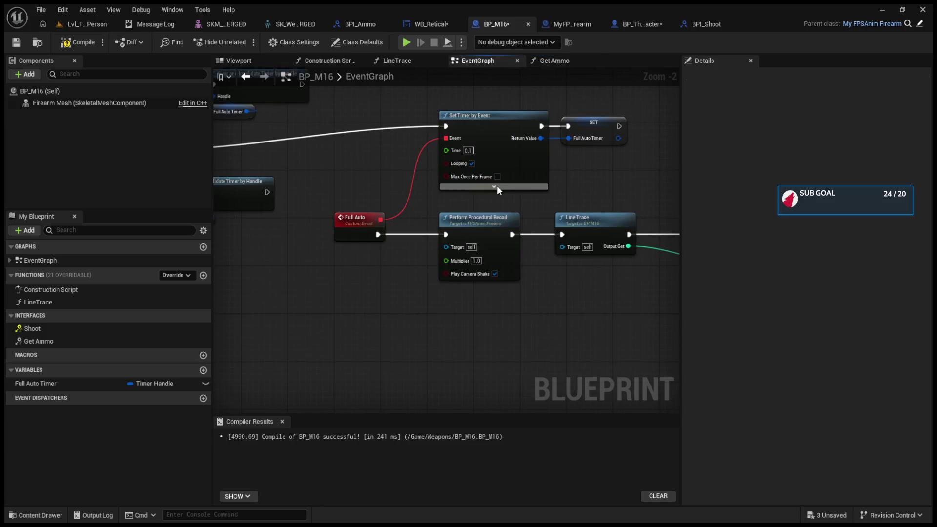
drag(87, 342, 533, 310)
double_click(462, 270)
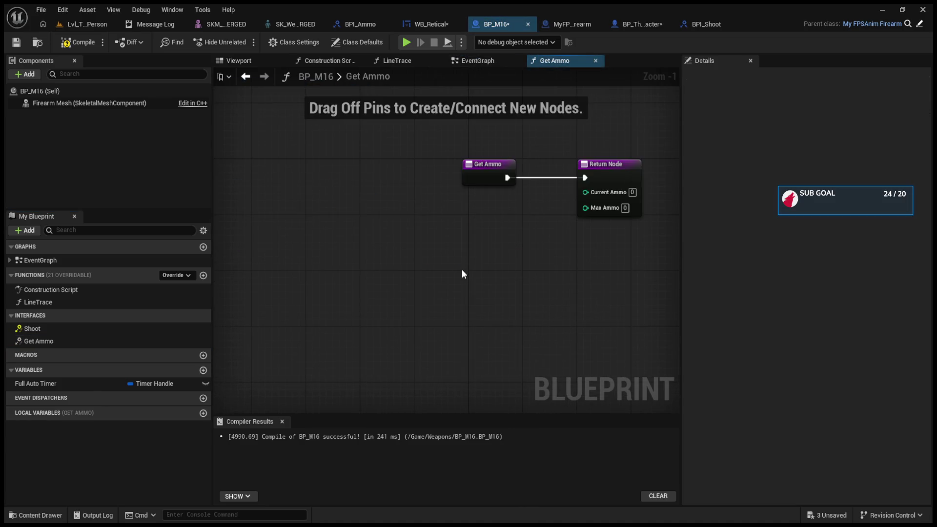
click(487, 61)
click(483, 283)
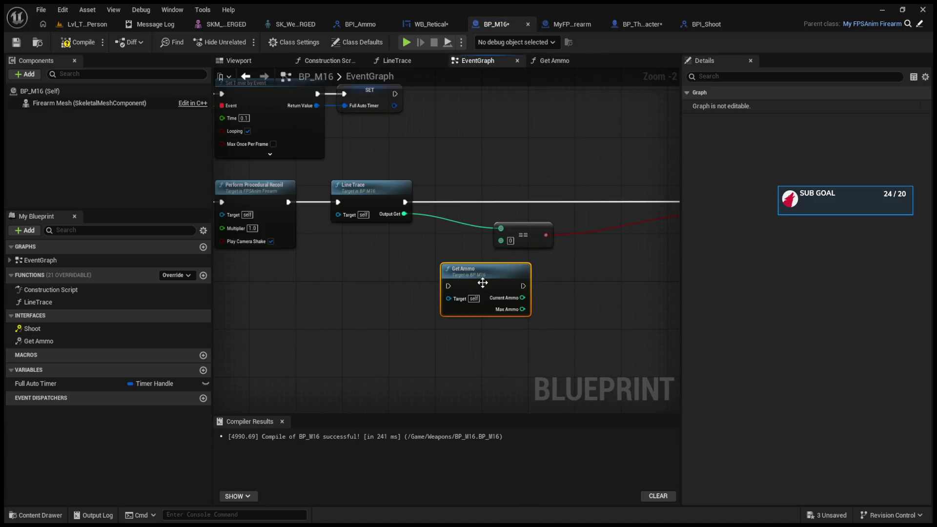
double_click(397, 184)
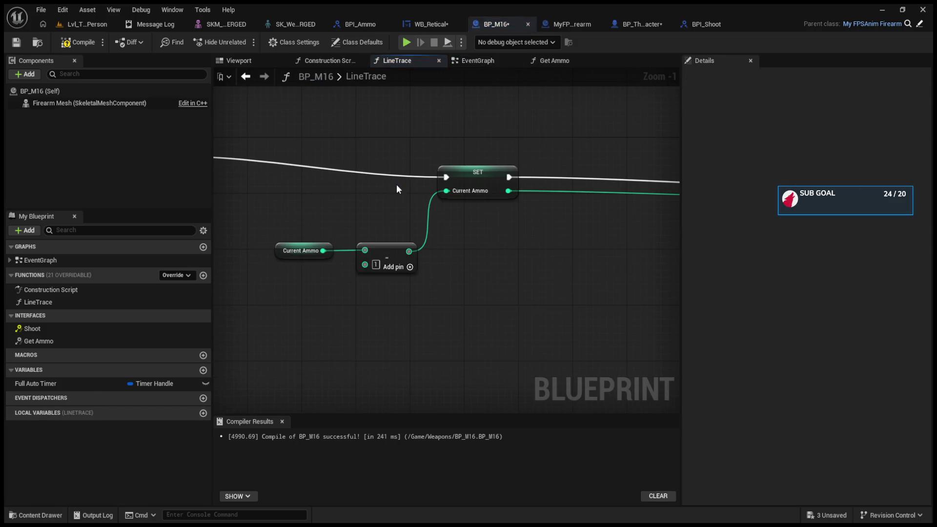
Restore the deleted ammo getters in the Get Ammo function and save BP_M16
double_click(64, 341)
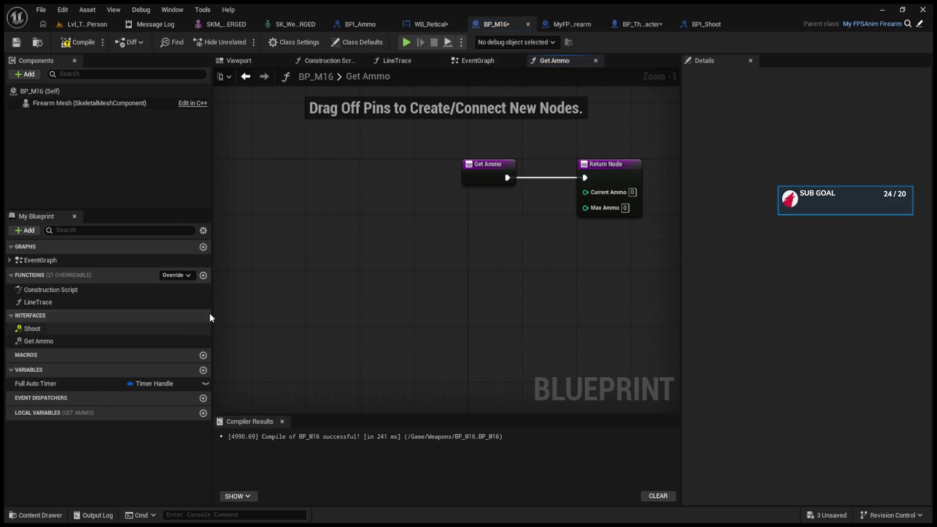
drag(391, 244, 390, 241)
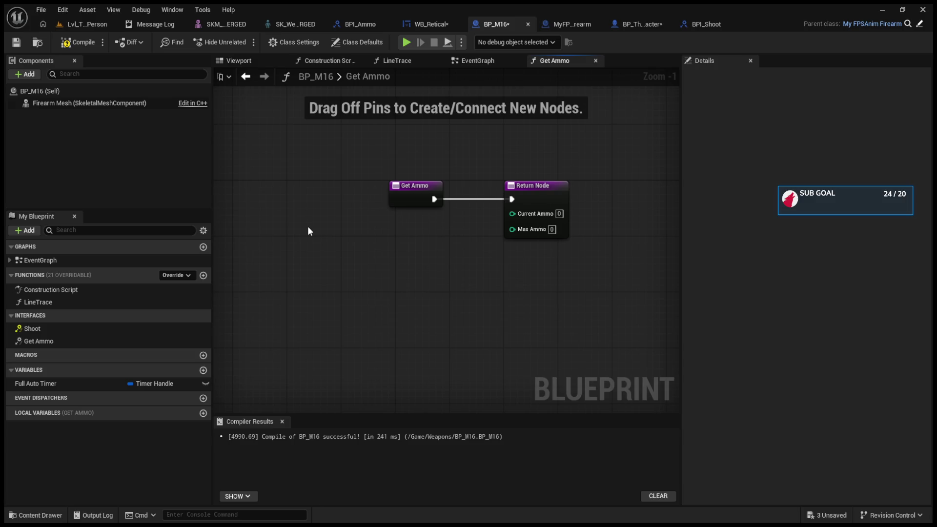
key(ctrl+z)
key(ctrl+s)
Try wiring a Get Ammo call after Line Trace, then delete it as unneeded
click(478, 60)
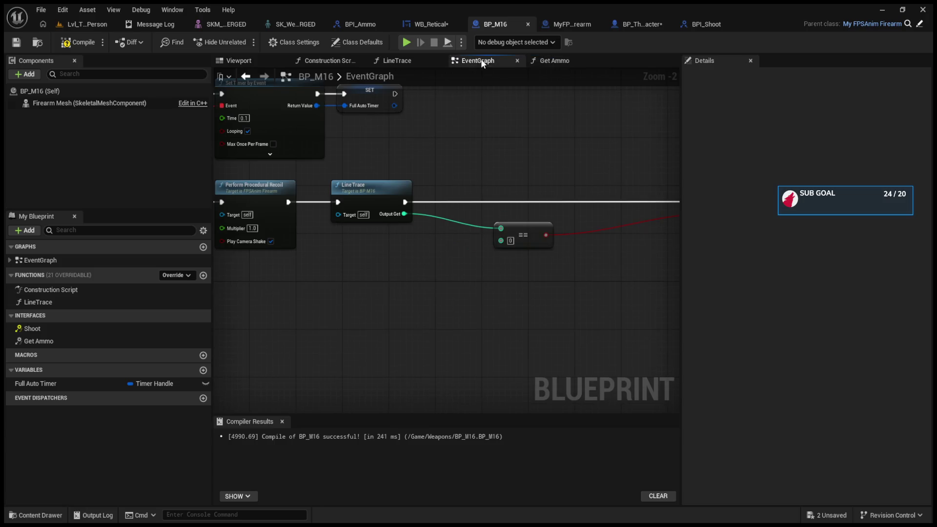
mouse_move(38, 342)
mouse_down()
mouse_move(432, 200)
mouse_move(437, 189)
mouse_up()
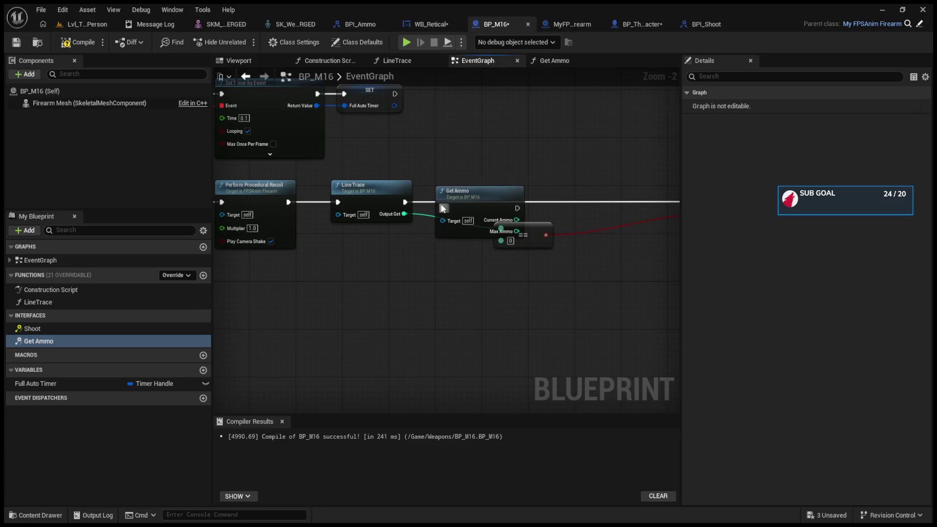
click(499, 202)
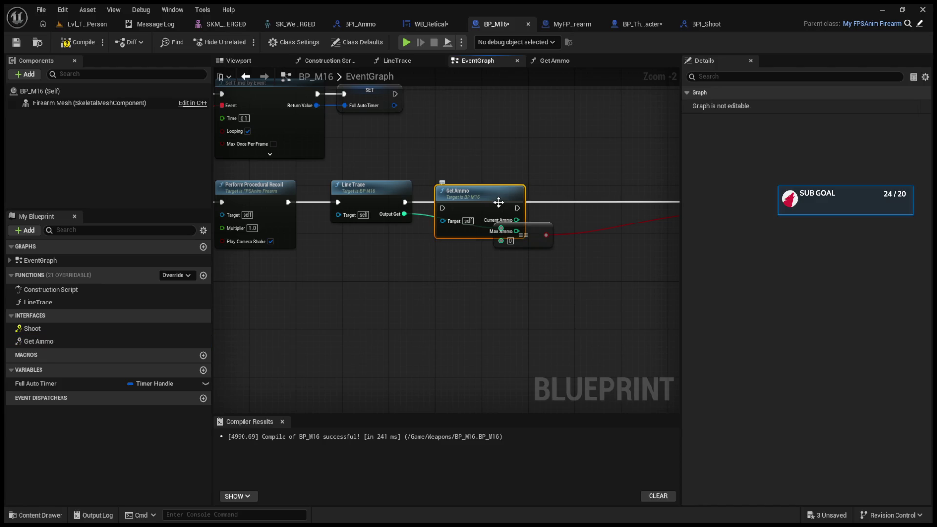
key(Delete)
drag(405, 202, 482, 174)
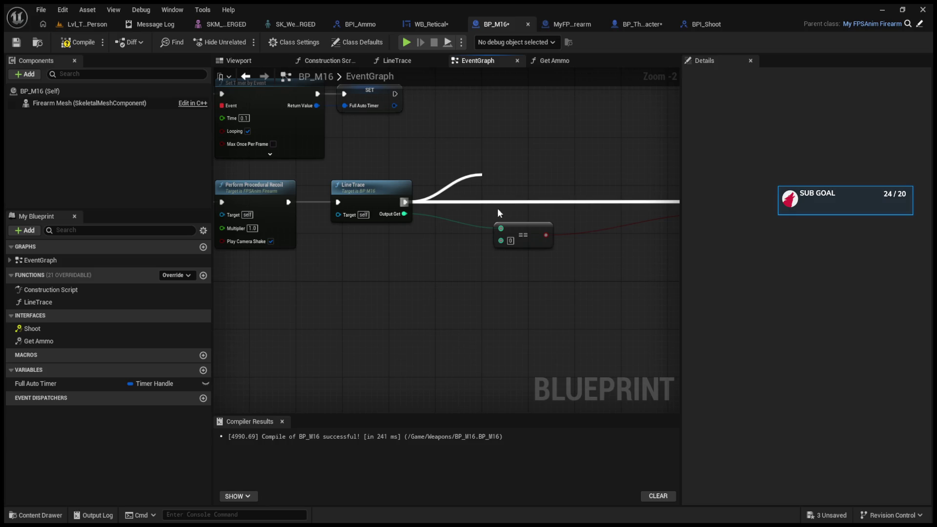
drag(523, 248, 520, 239)
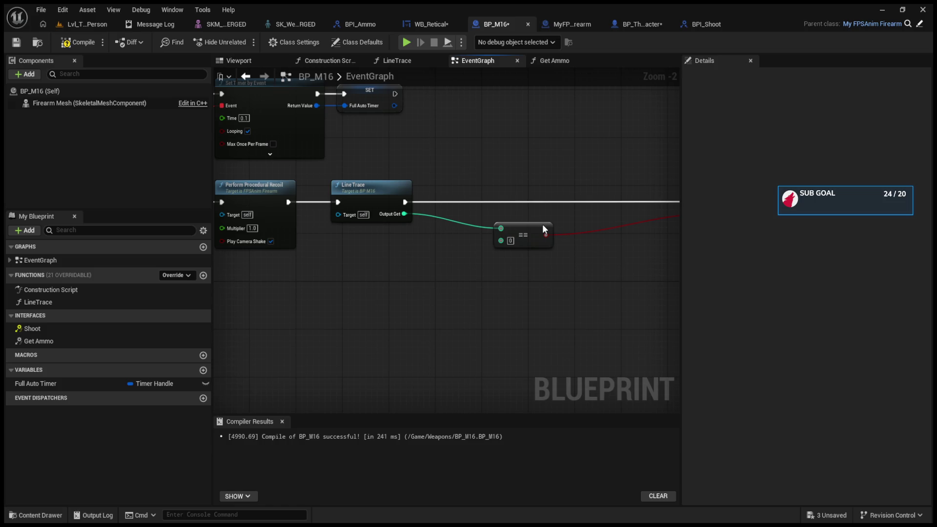
key(ctrl+z)
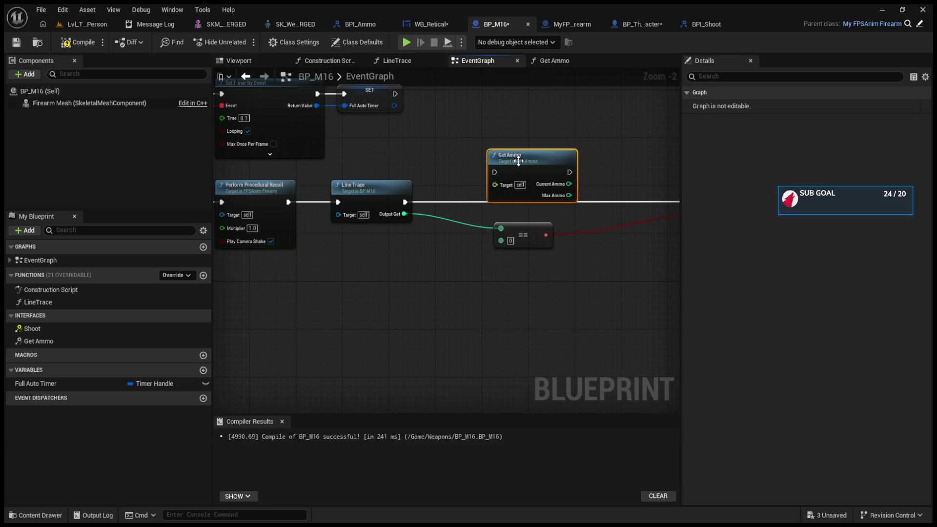
drag(405, 202, 497, 175)
drag(492, 139, 438, 163)
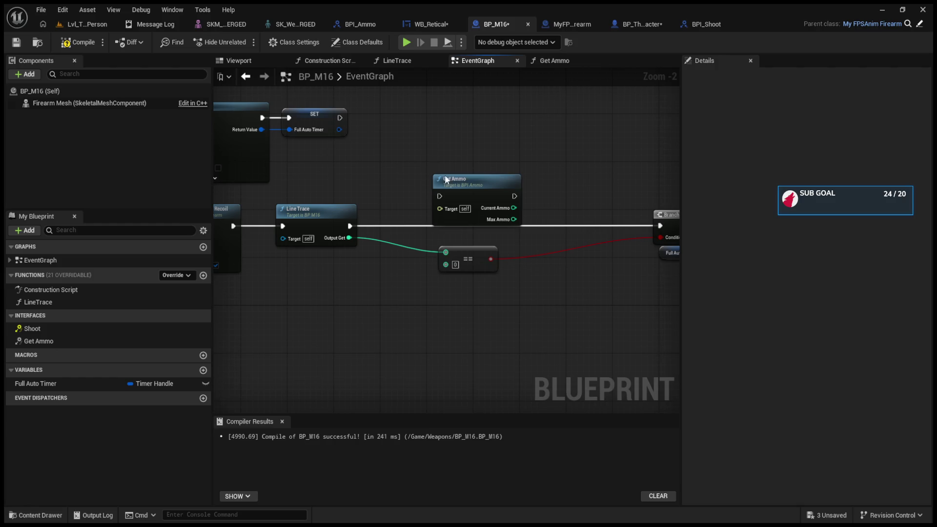
key(Delete)
Delete the leftover Print String node near the Line Trace and Branch logic
scroll(349, 195, down, 5)
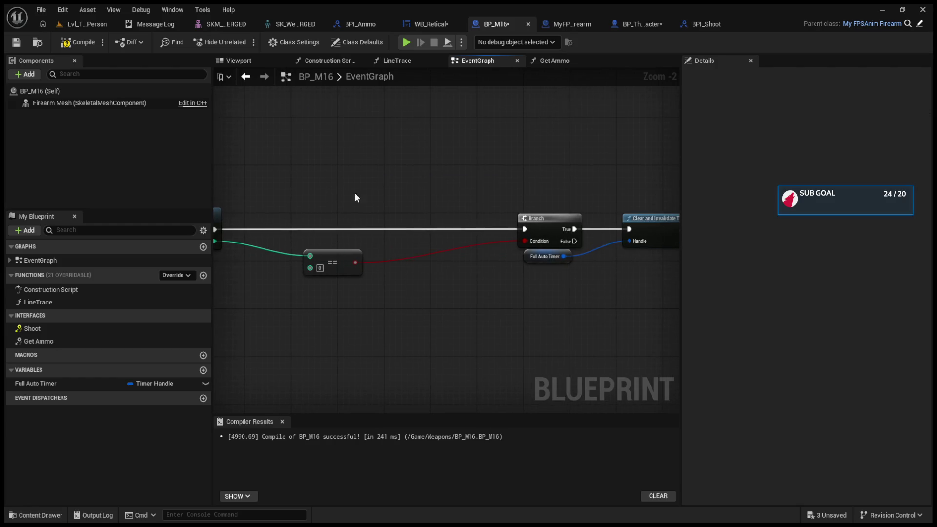
scroll(387, 230, up, 3)
click(361, 208)
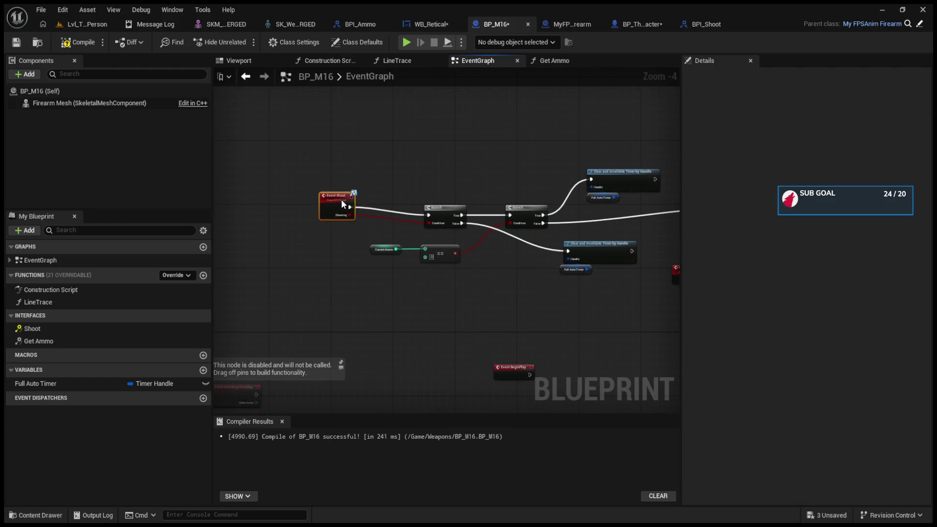
mouse_move(478, 250)
mouse_down()
mouse_move(371, 244)
mouse_move(502, 277)
mouse_move(351, 273)
mouse_move(362, 272)
mouse_up()
click(534, 242)
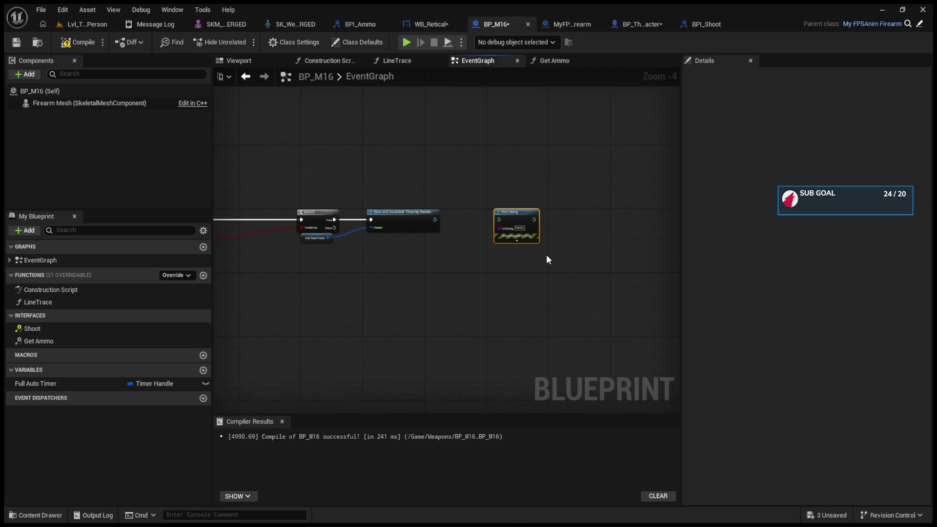
key(Delete)
scroll(365, 229, up, 5)
drag(364, 229, 414, 234)
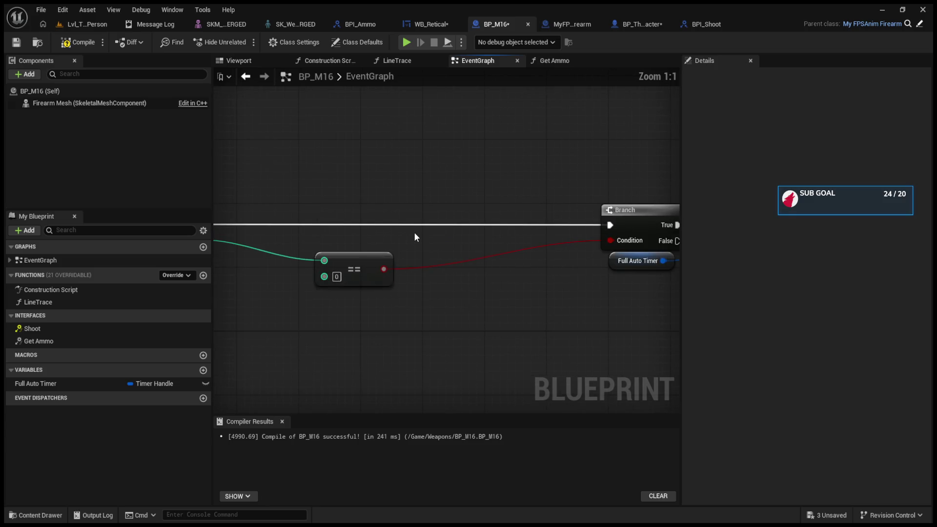
click(430, 24)
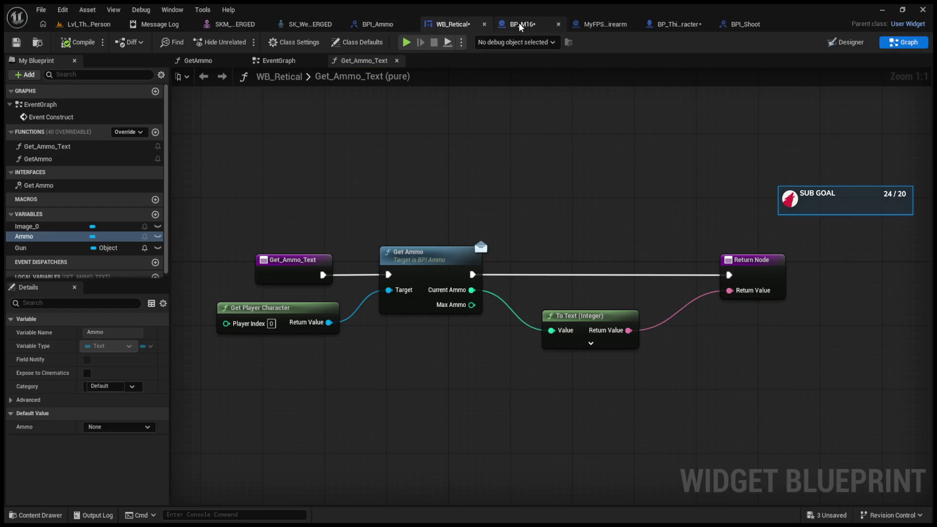
Browse BP_ThirdPersonCharacter's Switch Weapon, StartingWeapons and SetAmmo graphs, returning to EventGraph
click(663, 23)
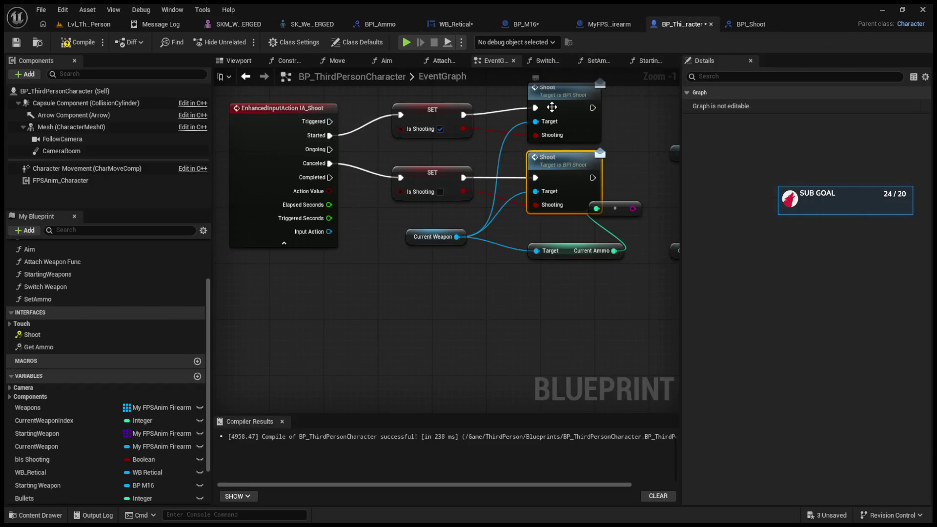
click(547, 60)
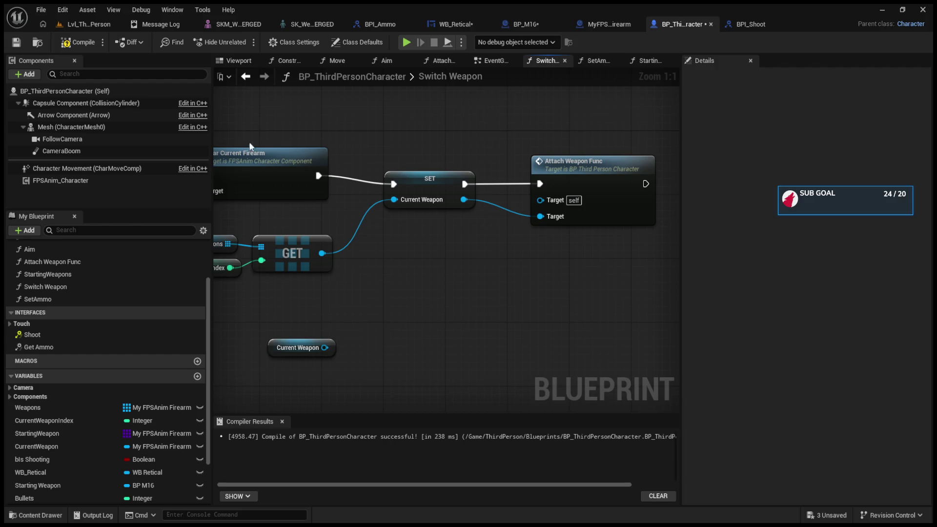
click(636, 64)
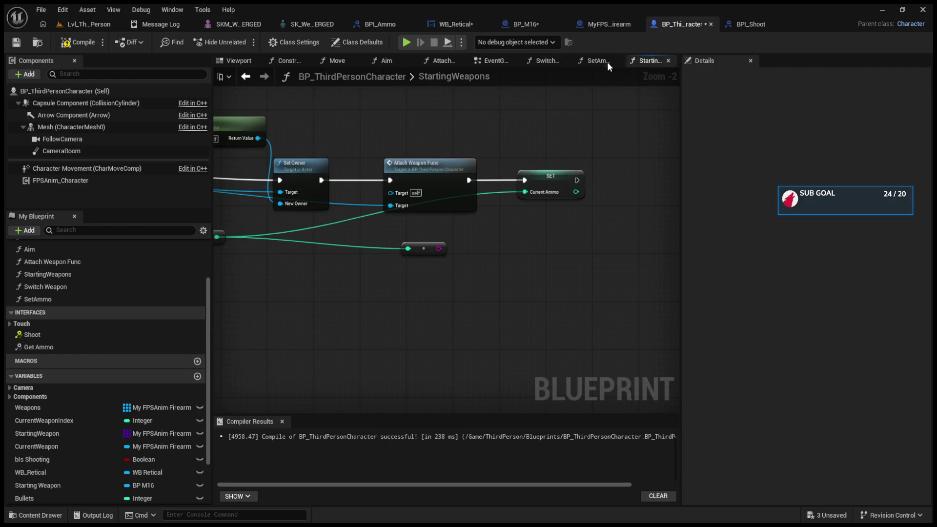
click(601, 62)
click(547, 60)
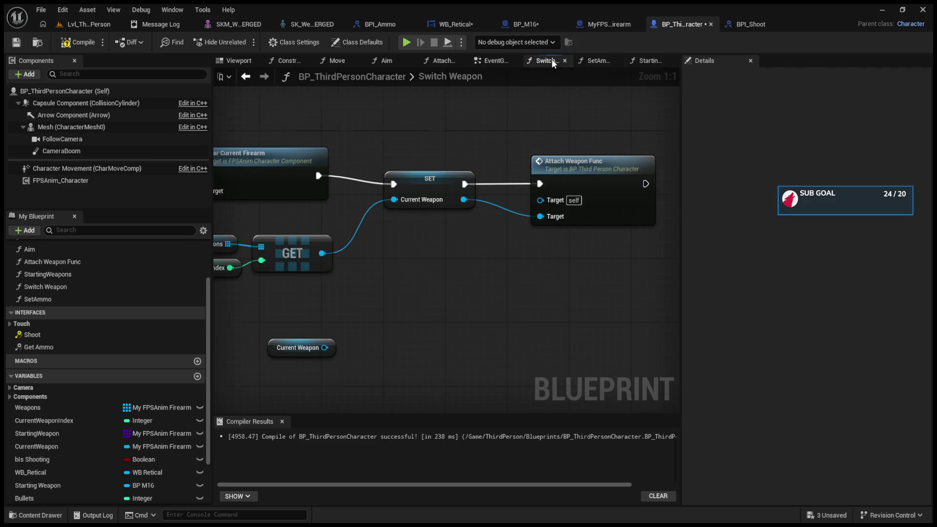
click(493, 60)
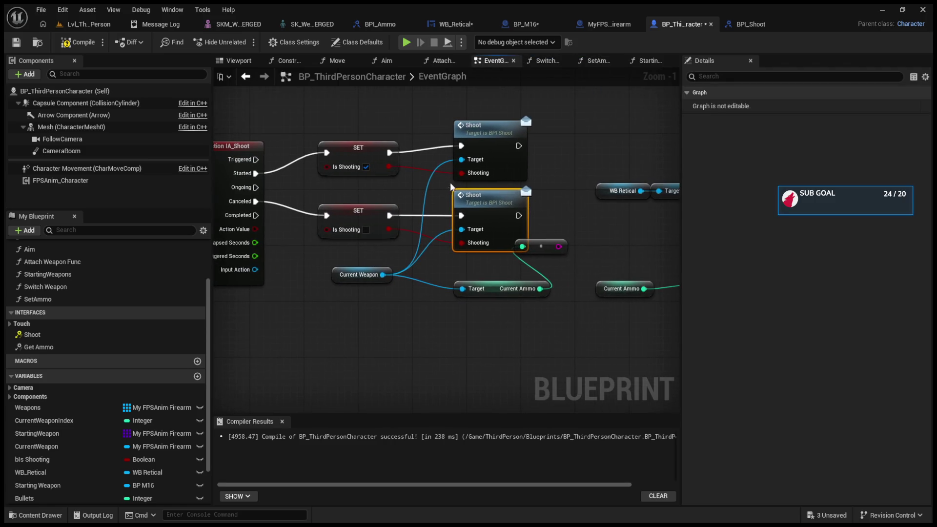
Delete the WB Retical, Current Ammo and To Text nodes and shift the Shoot nodes right
click(502, 289)
mouse_move(476, 163)
mouse_down()
mouse_move(686, 306)
mouse_move(643, 323)
mouse_up()
key(Delete)
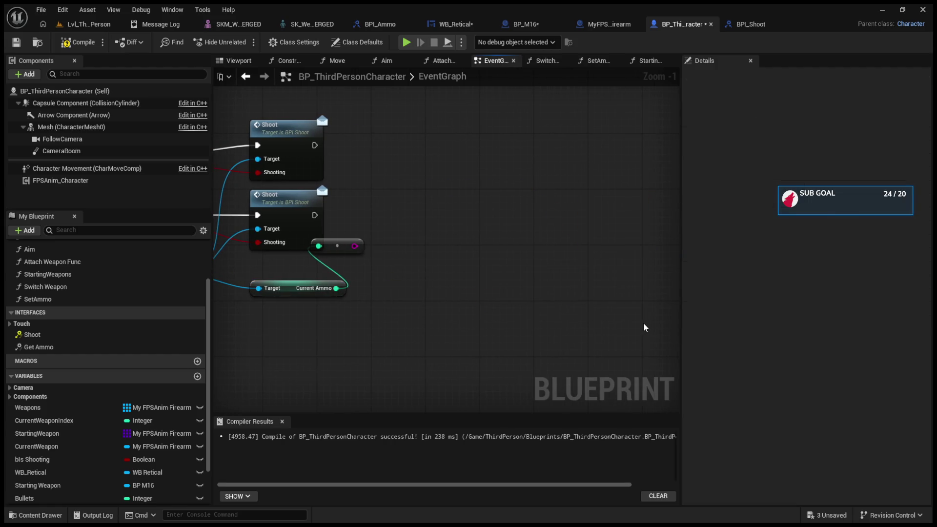
mouse_move(420, 119)
mouse_down()
mouse_move(479, 223)
mouse_move(602, 224)
mouse_up()
drag(497, 355, 417, 262)
Survey the EventGraph and check StartingWeapons' SET Current Ammo node
scroll(412, 248, down, 8)
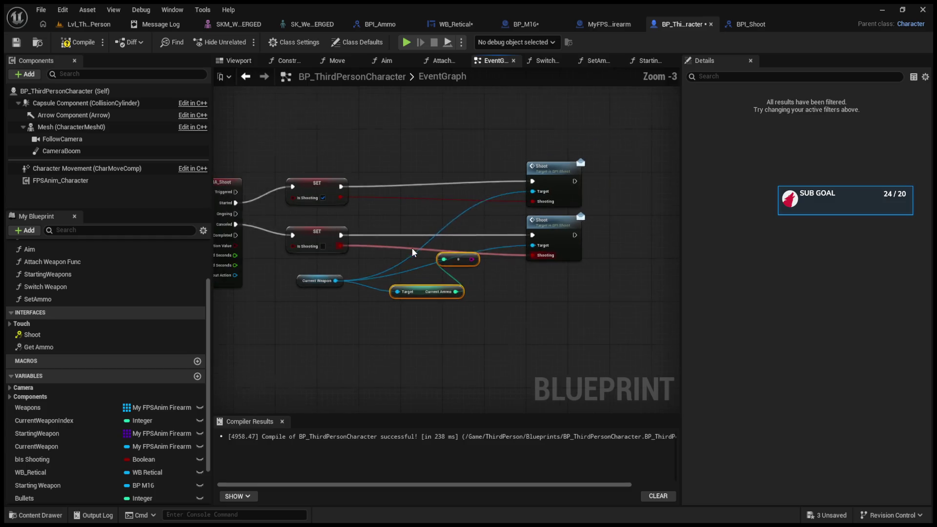
scroll(326, 239, up, 4)
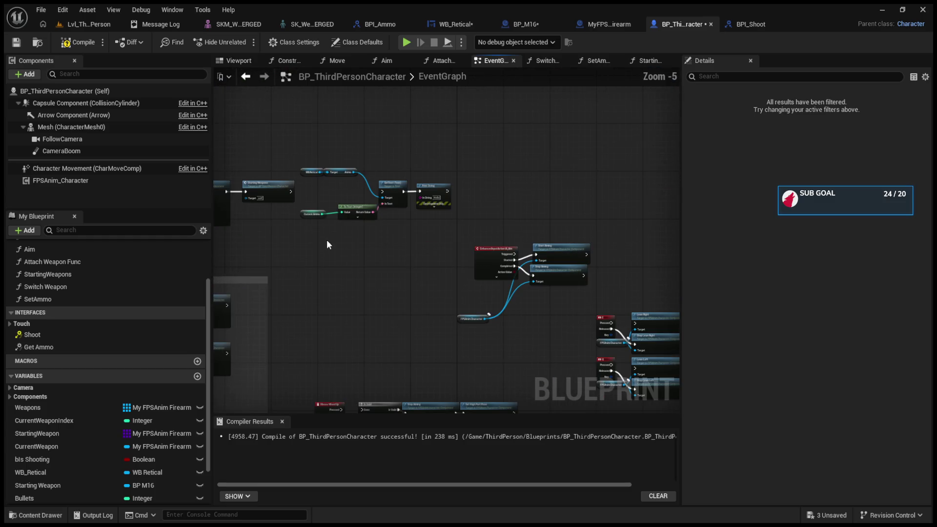
mouse_move(327, 239)
mouse_down()
mouse_move(401, 276)
mouse_move(238, 276)
mouse_up()
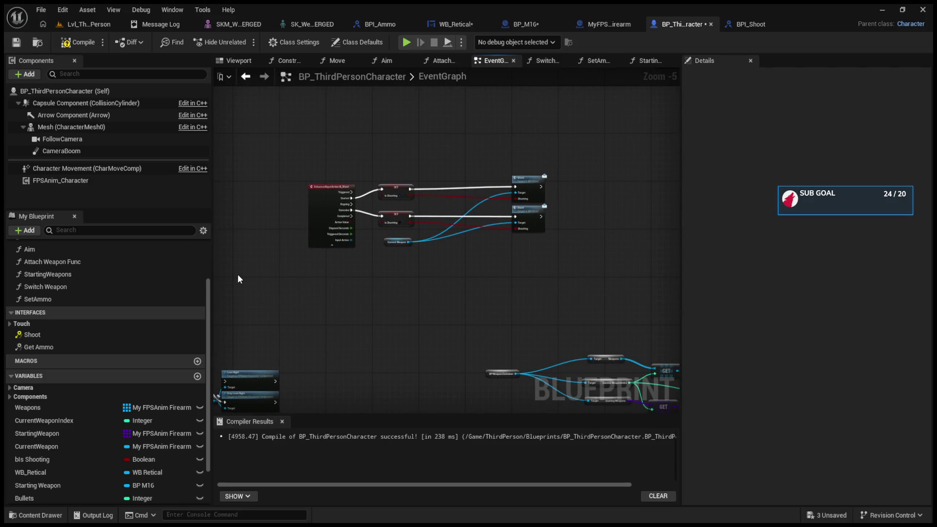
click(650, 60)
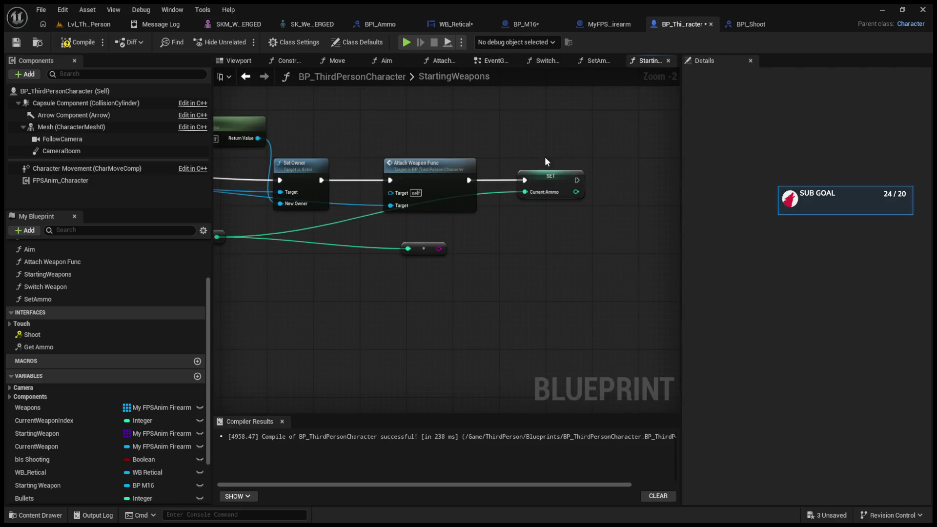
click(592, 197)
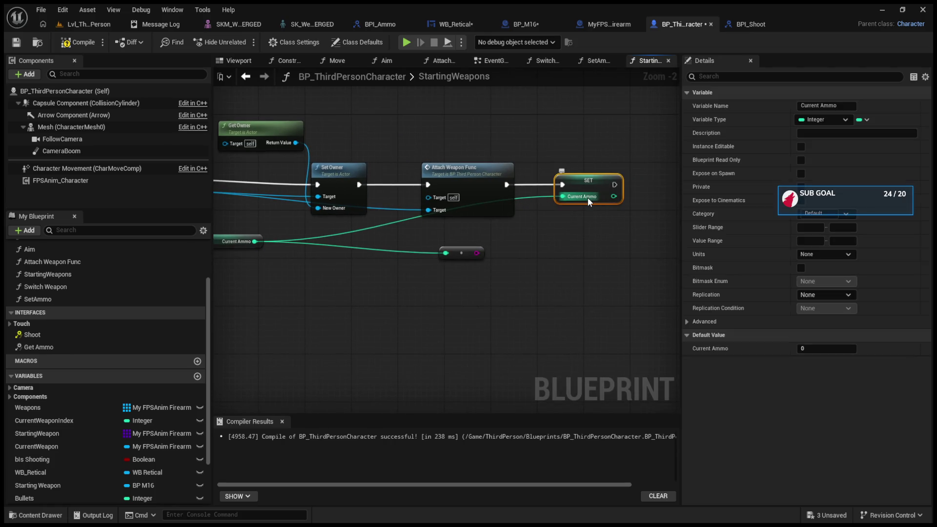
click(545, 62)
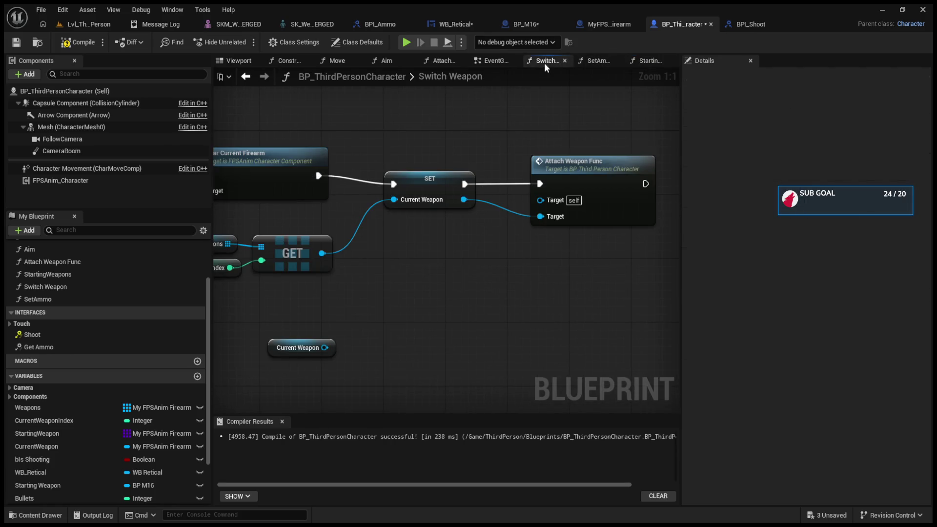
Paste a SET Current Ammo node and chain it between SET Is Shooting and Shoot
click(497, 60)
scroll(421, 267, up, 3)
key(ctrl+v)
mouse_move(488, 182)
mouse_down()
mouse_move(476, 229)
mouse_move(452, 164)
mouse_up()
scroll(476, 230, up, 1)
scroll(453, 163, up, 1)
drag(446, 227, 445, 180)
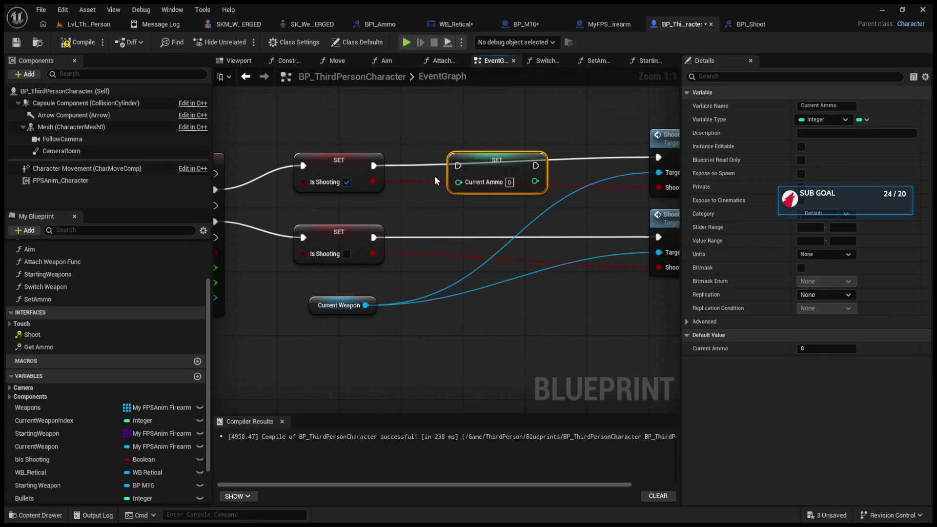
drag(376, 161, 458, 166)
drag(536, 166, 658, 157)
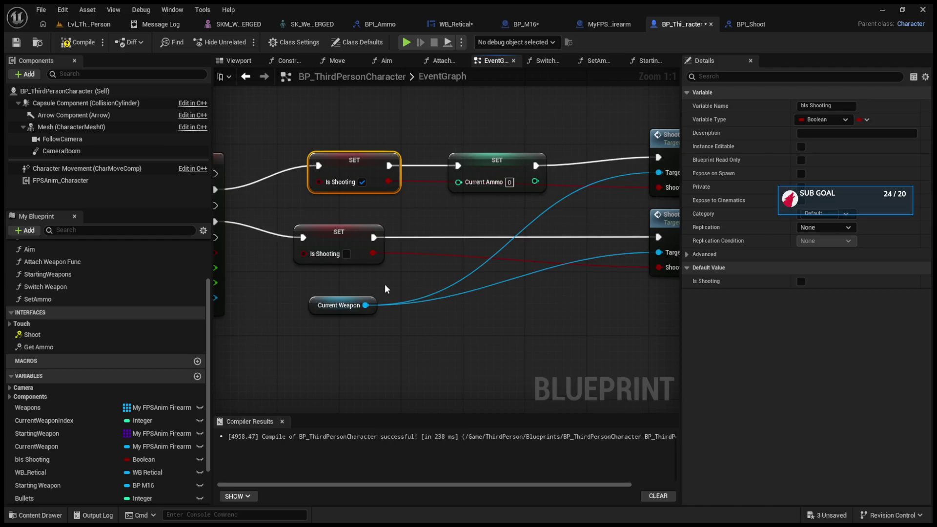
Feed Current Weapon's Current Ammo getter into the new SET Current Ammo
drag(365, 305, 428, 323)
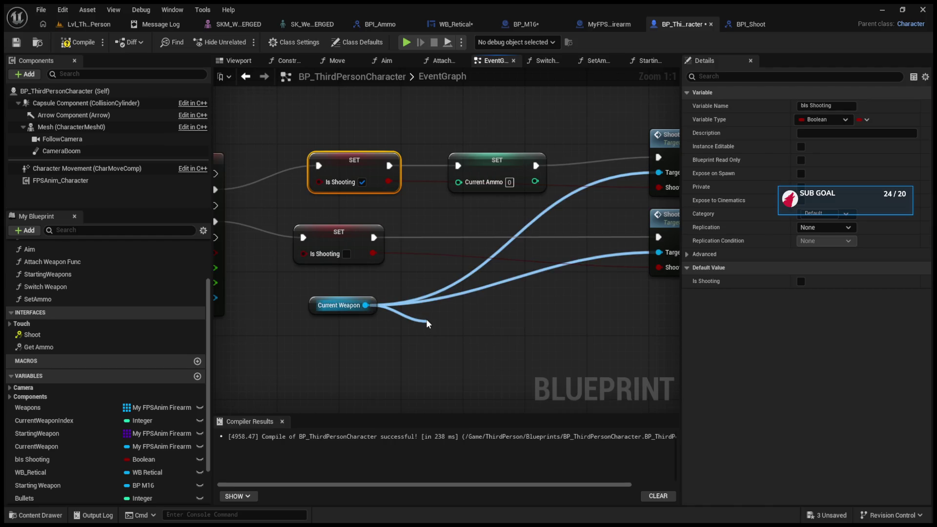
drag(428, 324, 426, 326)
mouse_move(520, 329)
mouse_down()
mouse_move(456, 203)
mouse_move(458, 182)
mouse_up()
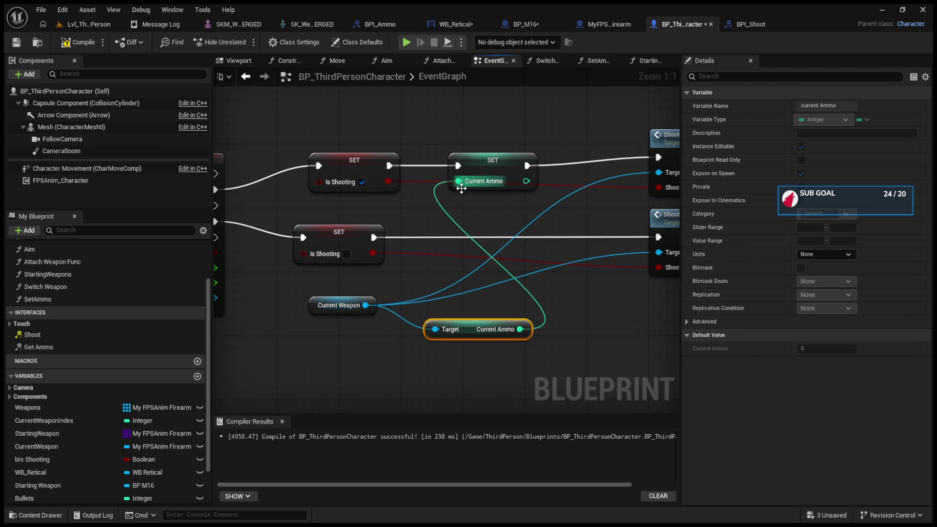
click(102, 28)
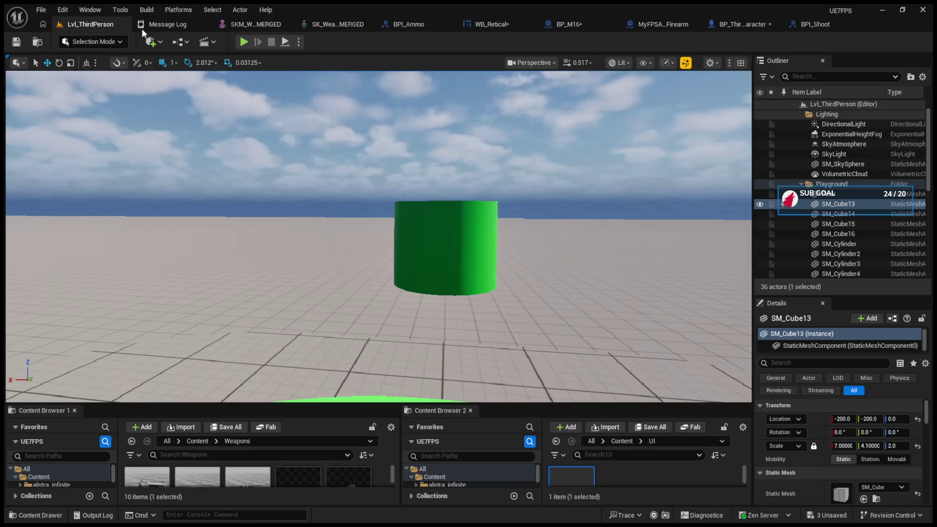
Run a quick play test, then open BP_M16's Get Ammo function graph and compile it
click(244, 43)
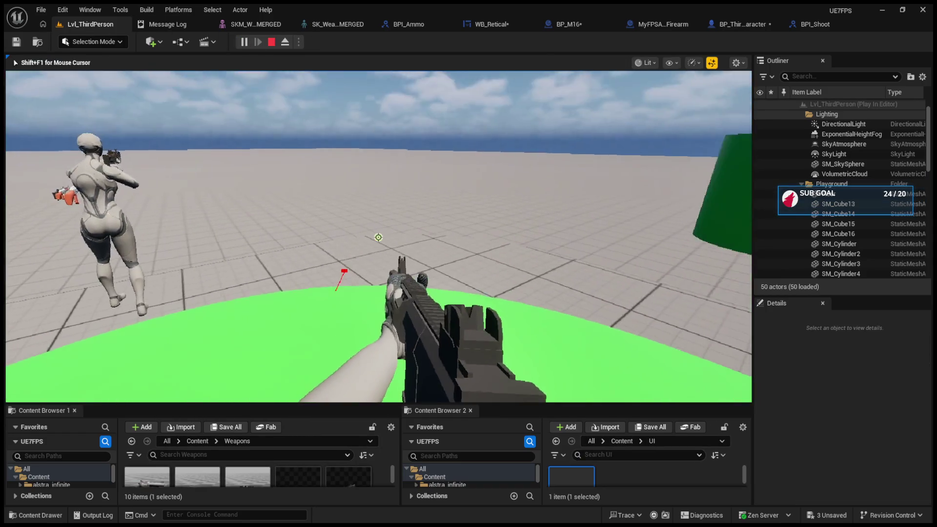
key(Escape)
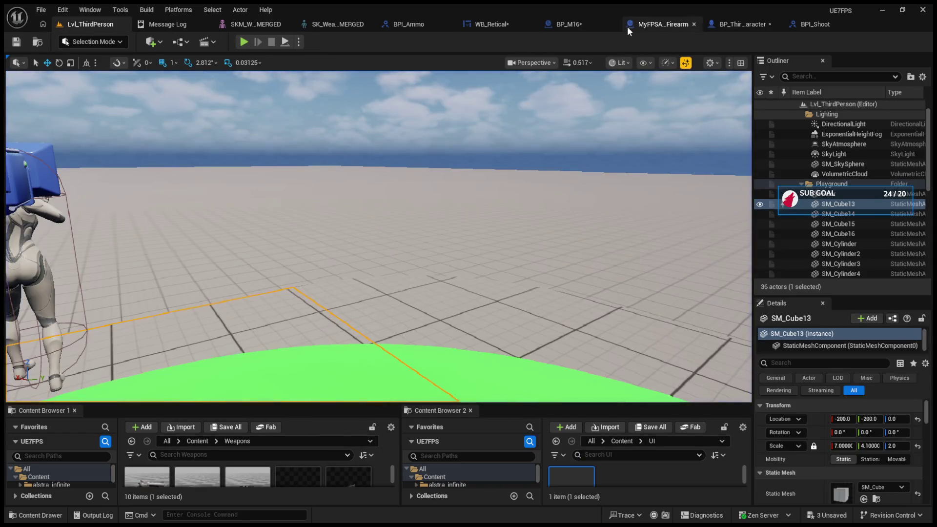
click(573, 18)
click(83, 344)
double_click(83, 344)
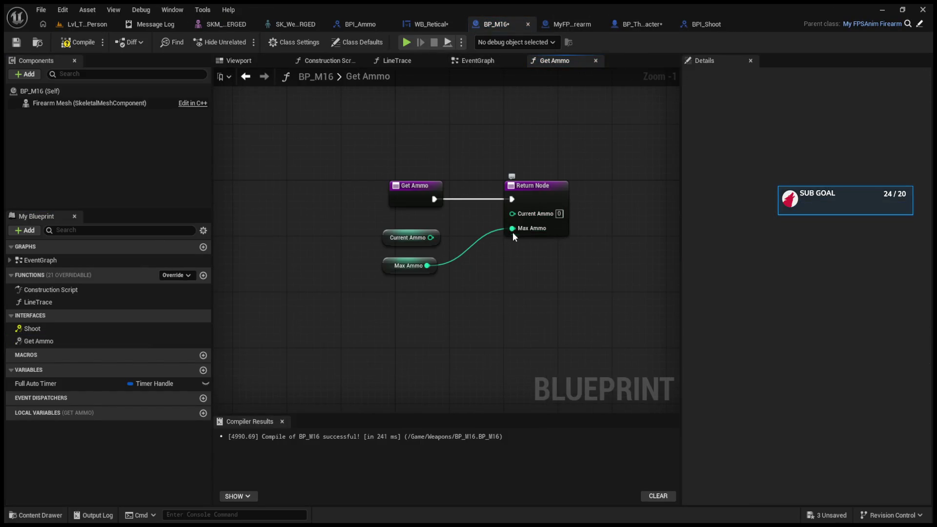
click(70, 43)
Play the level again and fire a shot to test the ammo count
click(82, 24)
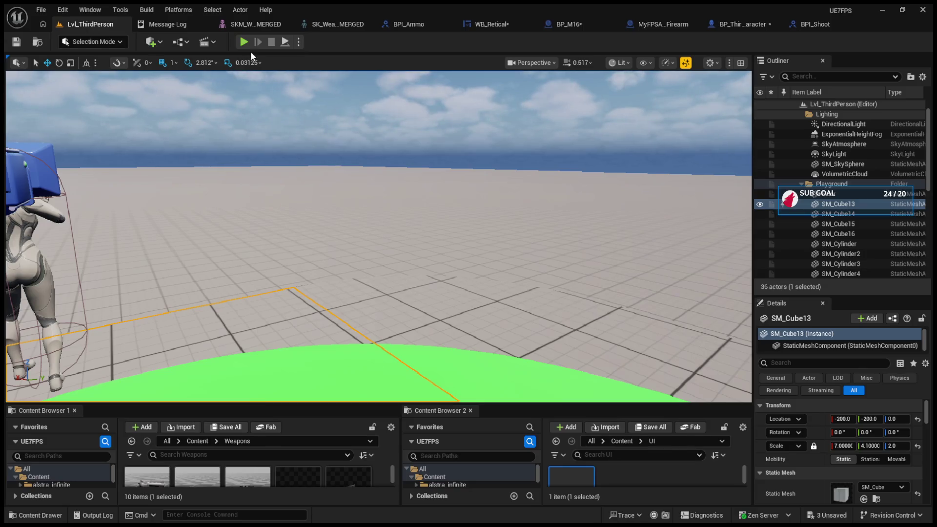
click(243, 41)
click(378, 237)
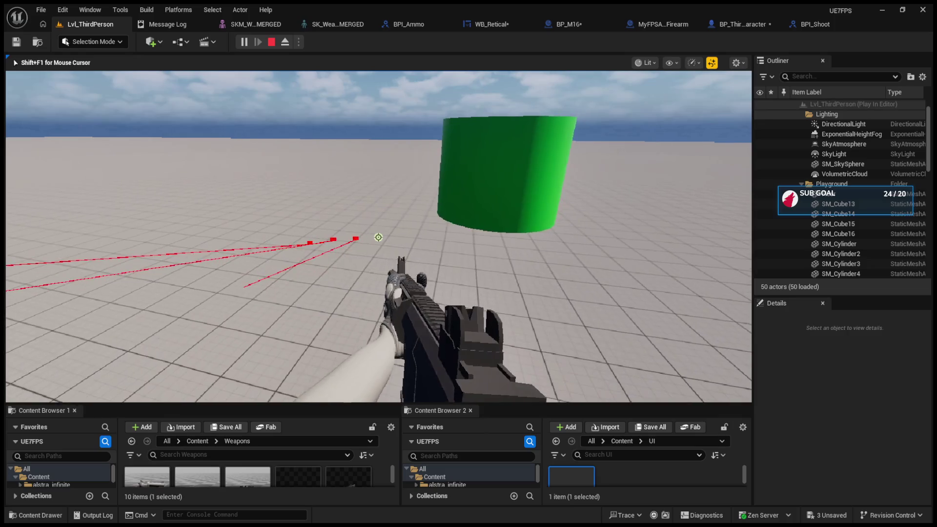
key(Escape)
click(484, 165)
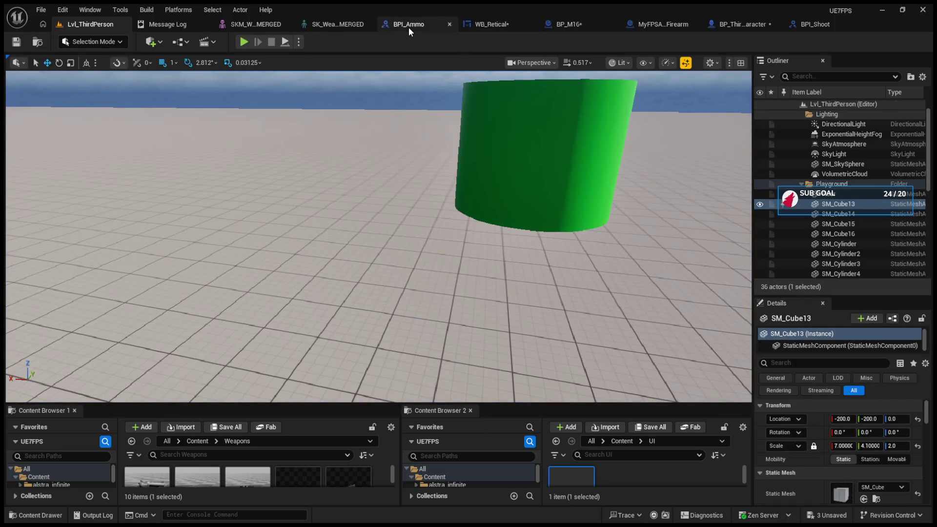
In BP_ThirdPersonCharacter's EventGraph, route the exec wire straight into the top Shoot node
click(409, 27)
click(425, 29)
click(519, 25)
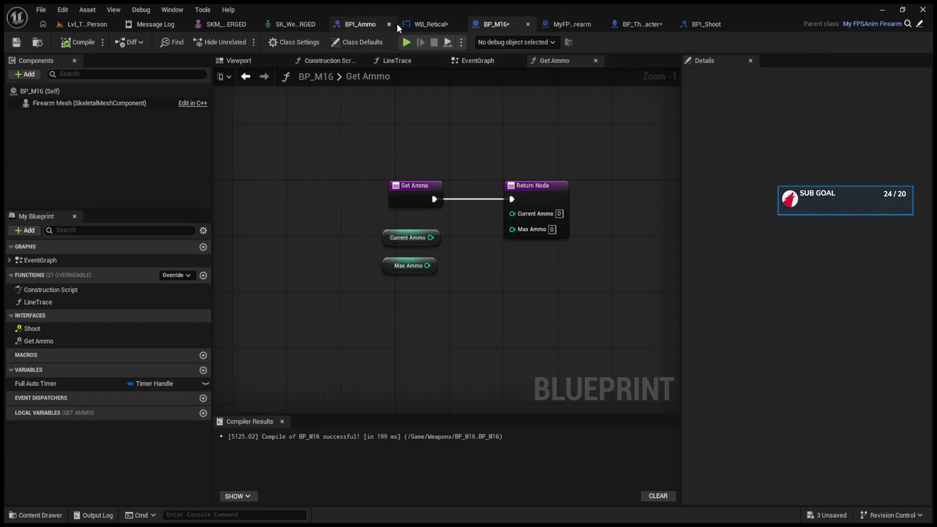
click(642, 24)
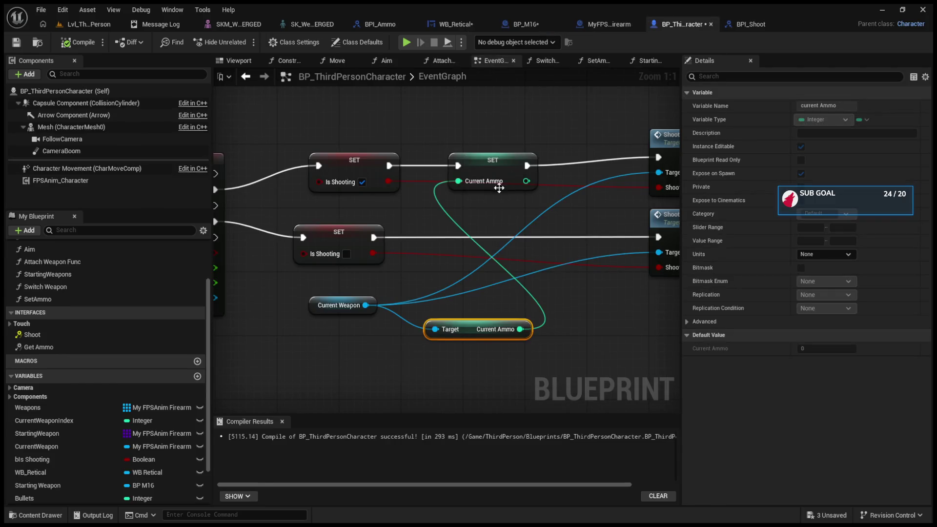
drag(376, 156, 568, 152)
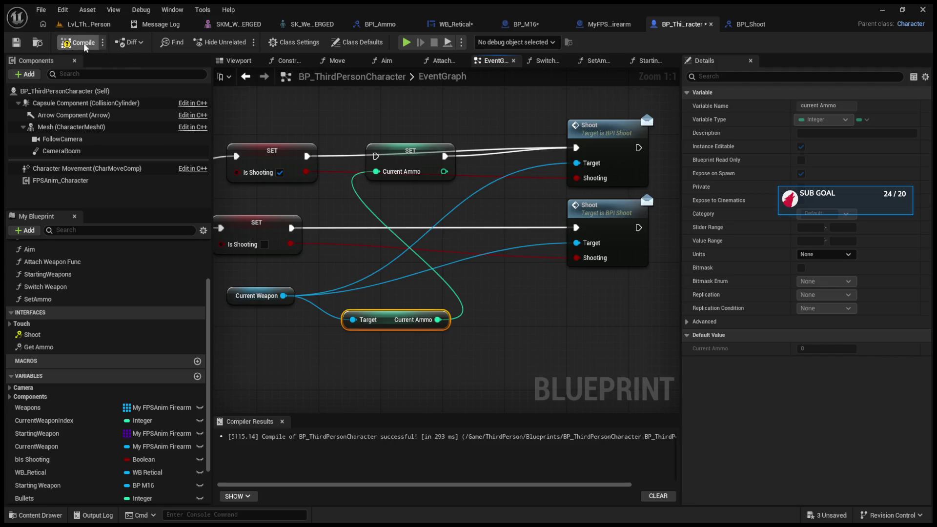
Play-test the level once more, then return to WB_Retical's Get_Ammo_Text graph
click(86, 25)
click(259, 44)
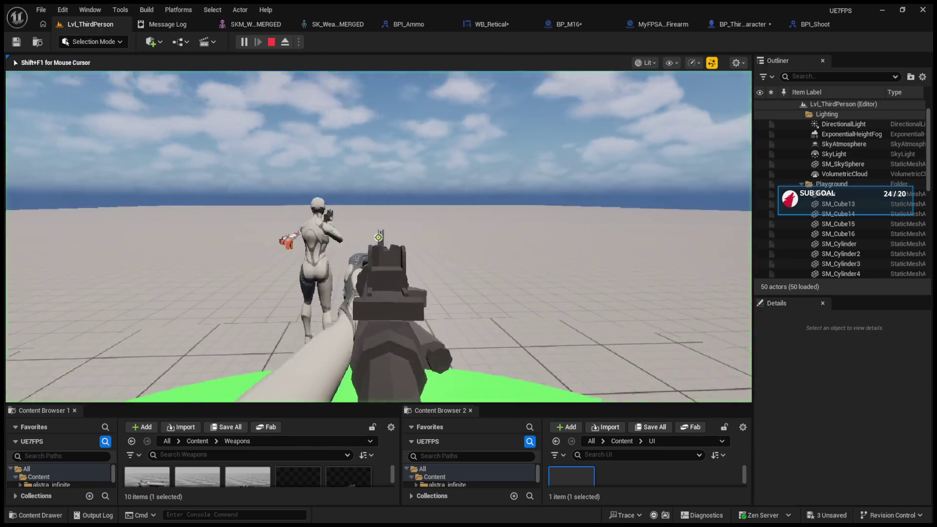
key(Escape)
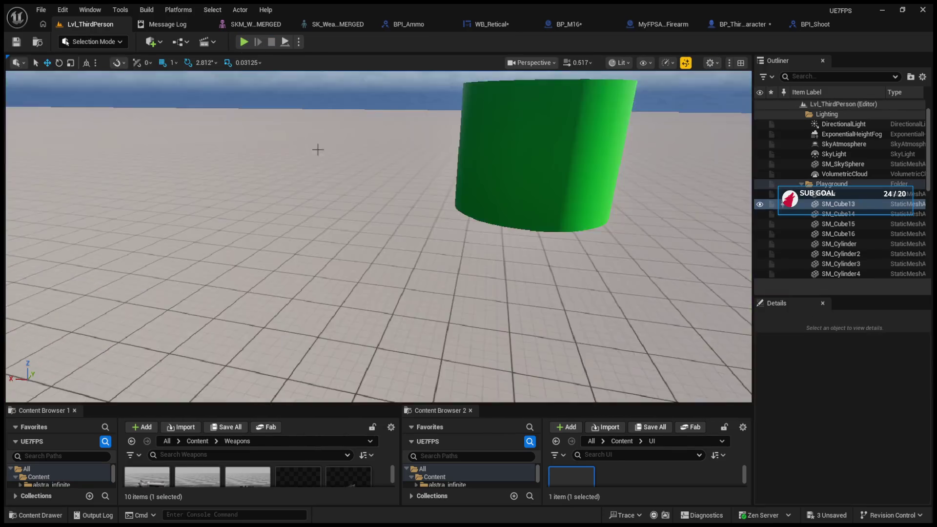
click(521, 24)
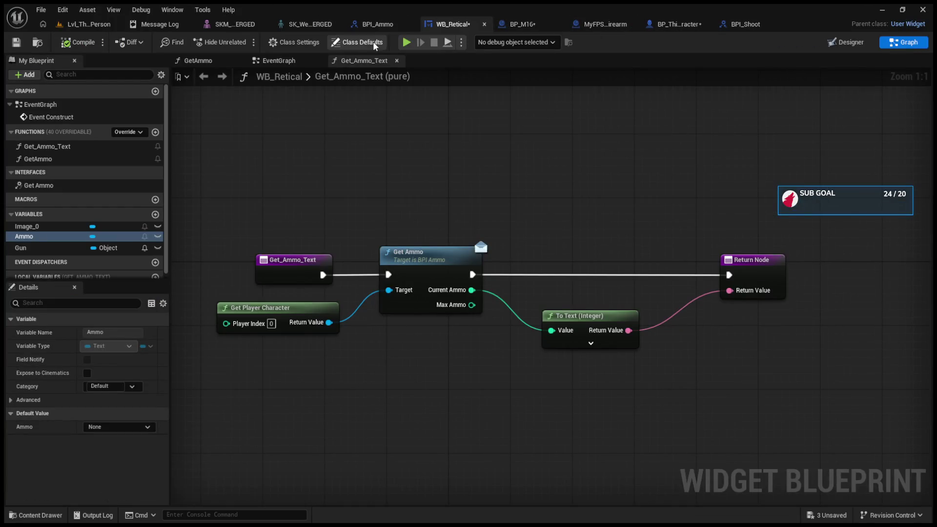
Return Current Ammo from BP_M16's Get Ammo function and play-test the level
click(520, 25)
drag(431, 238, 513, 213)
click(99, 28)
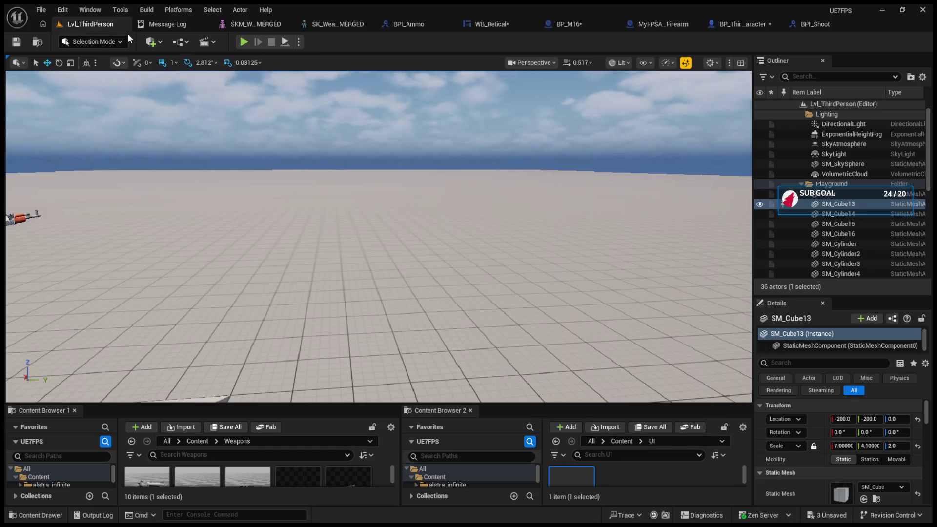
click(244, 42)
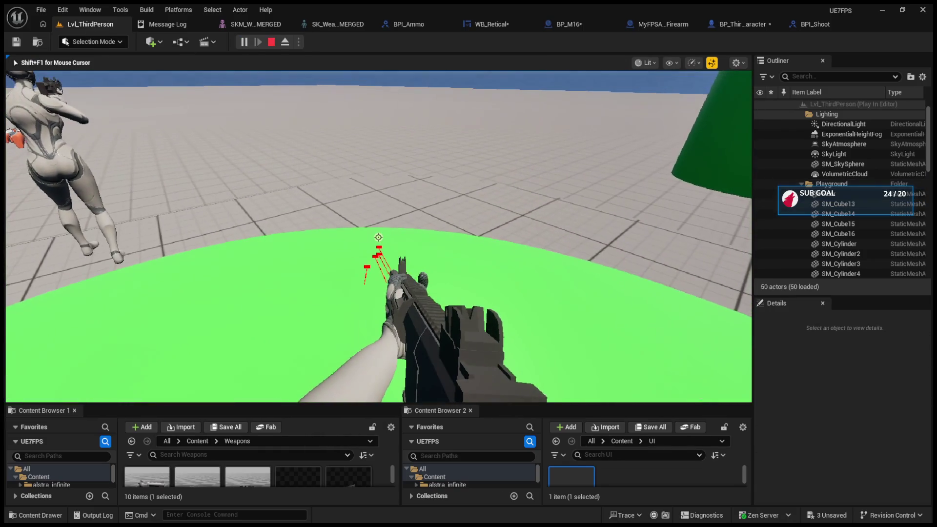
key(Escape)
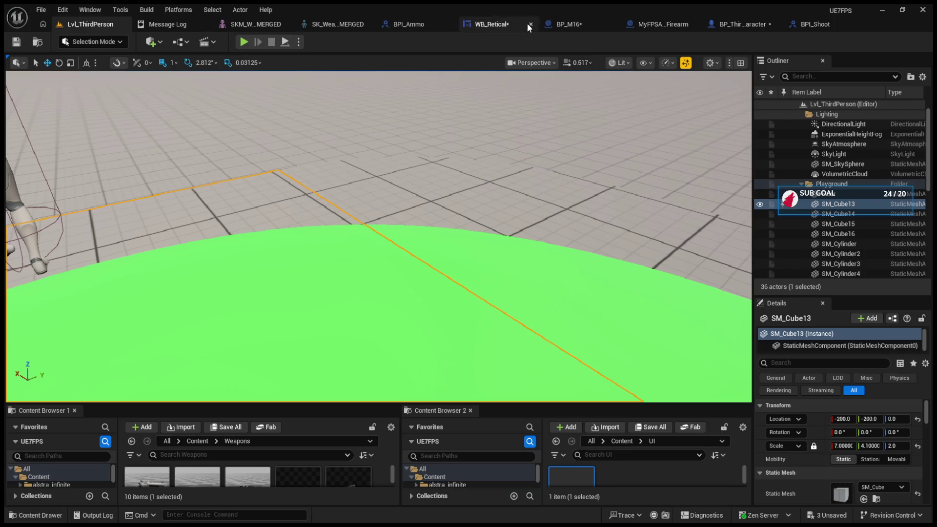
In BP_ThirdPersonCharacter's EventGraph, link Starting Weapons' exec output into SetText
click(566, 25)
scroll(528, 86, down, 5)
scroll(449, 226, up, 5)
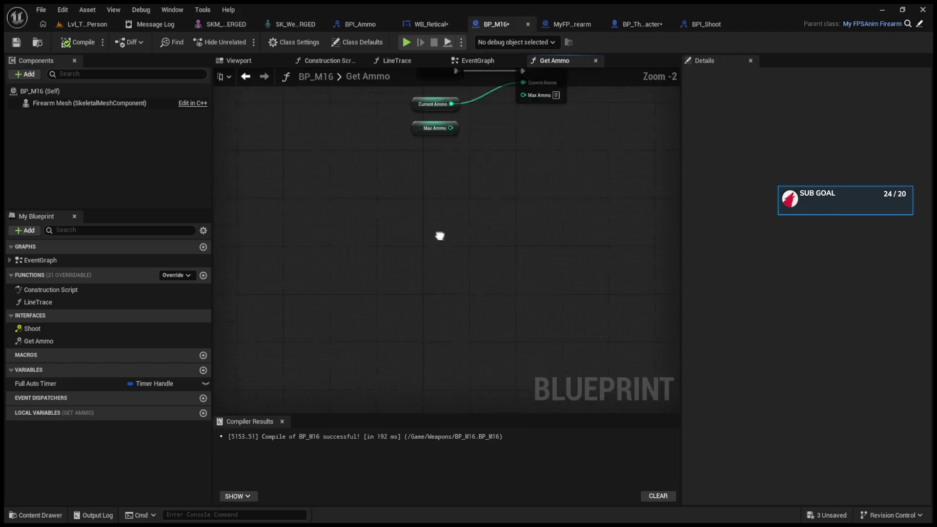
click(570, 23)
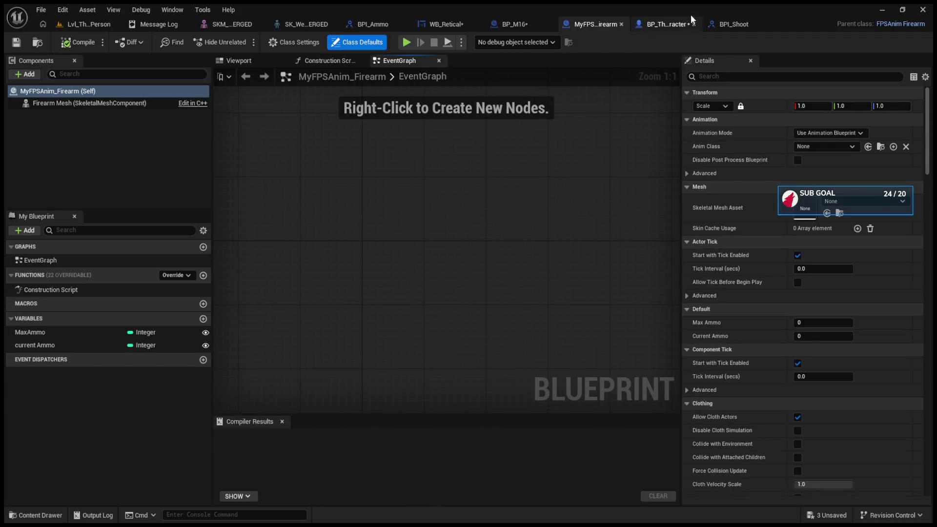
click(669, 25)
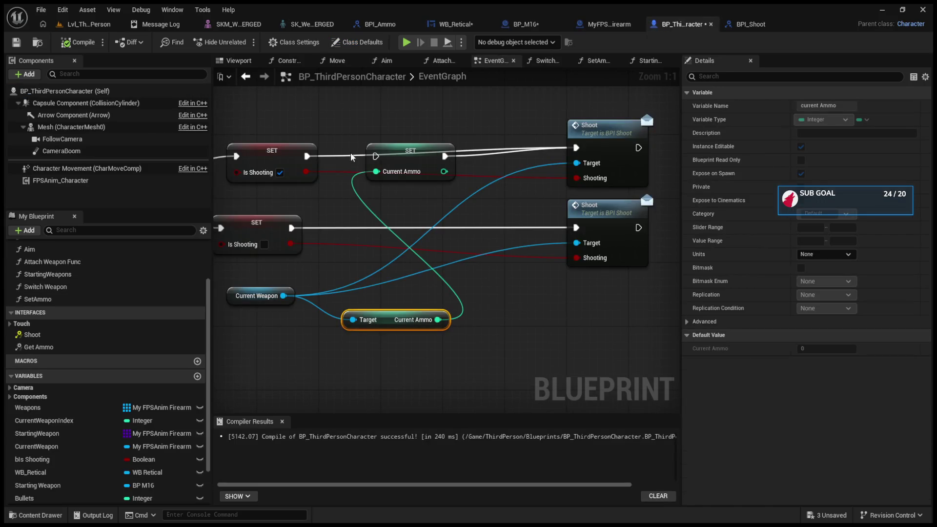
scroll(603, 149, down, 3)
mouse_move(602, 144)
mouse_down()
mouse_move(498, 162)
mouse_move(387, 241)
mouse_move(434, 241)
mouse_move(455, 264)
mouse_up()
mouse_move(306, 196)
mouse_down()
mouse_move(457, 204)
mouse_move(481, 196)
mouse_up()
Play the level and fire two shots to check the HUD ammo count
click(83, 25)
click(243, 43)
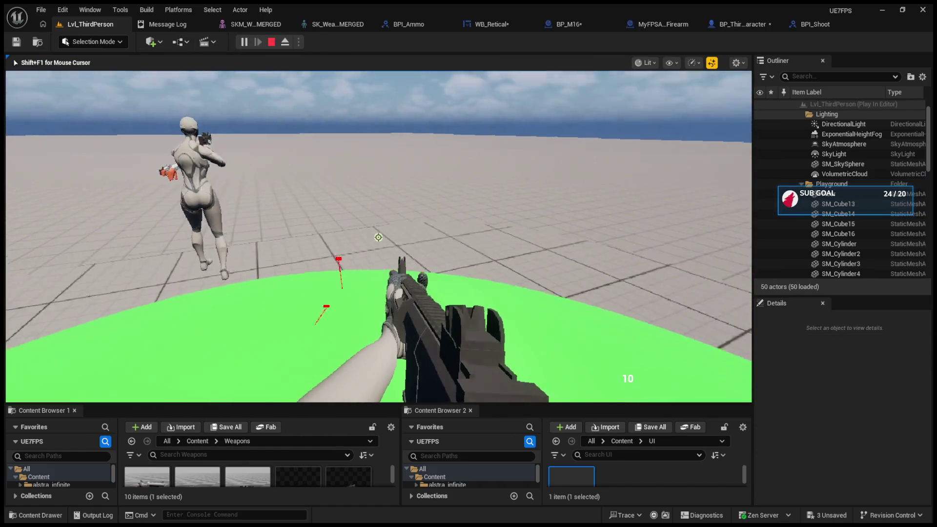
click(378, 237)
click(378, 237)
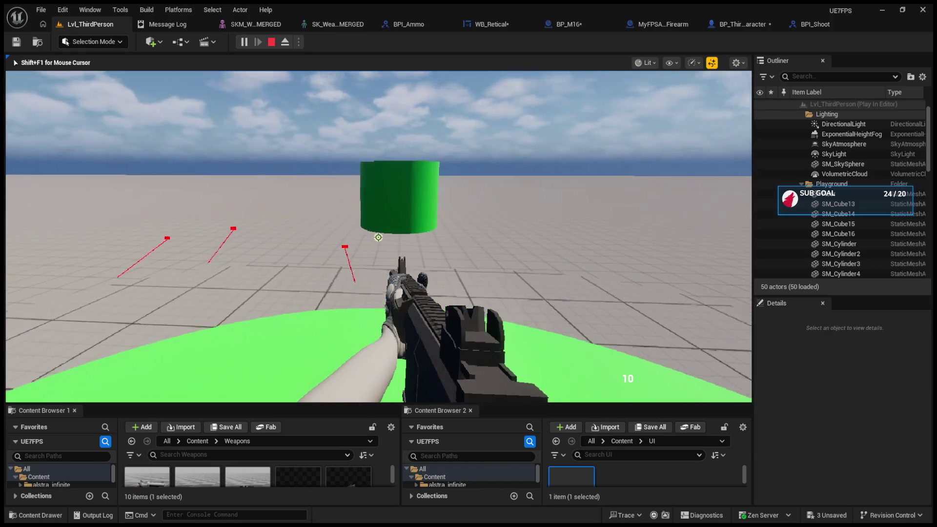
key(Escape)
Review MyFPSAnim_Firearm, Get_Ammo_Text and BPI_Ammo, then return to BP_ThirdPersonCharacter's EventGraph
click(657, 22)
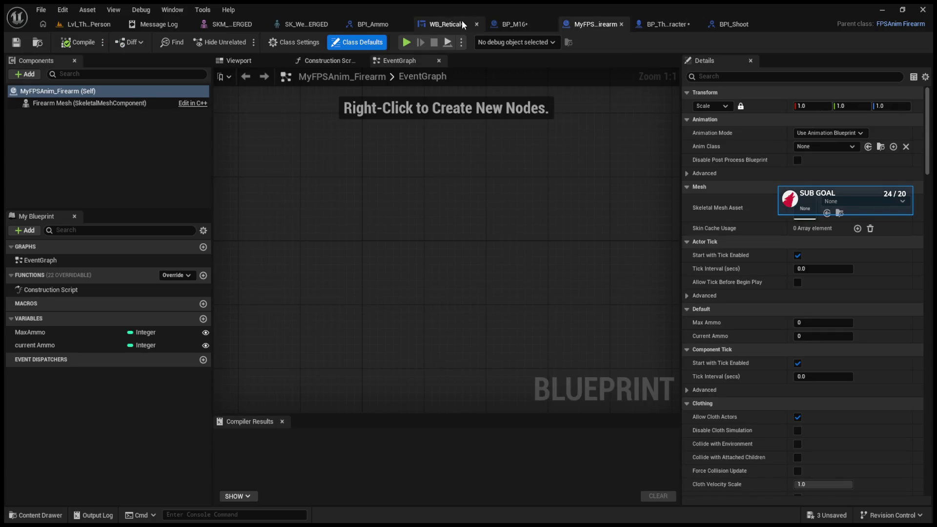
click(432, 22)
click(372, 25)
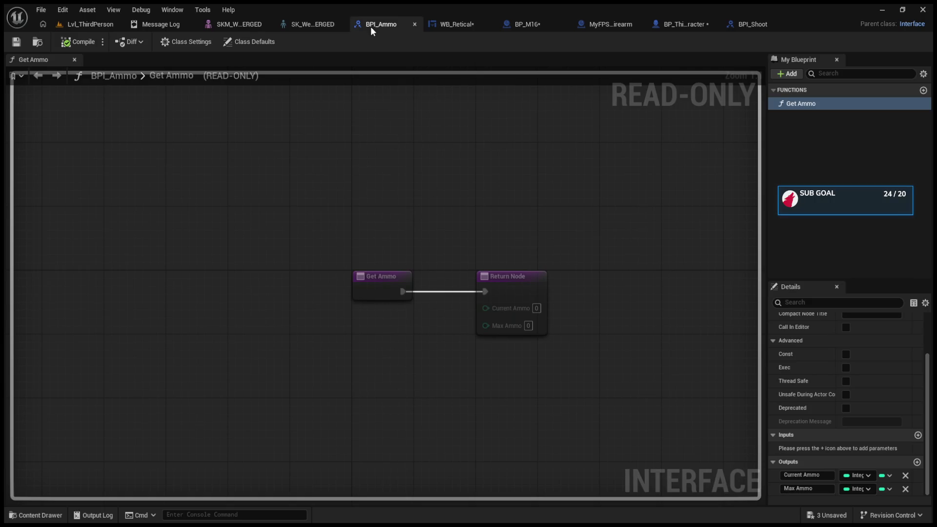
click(667, 25)
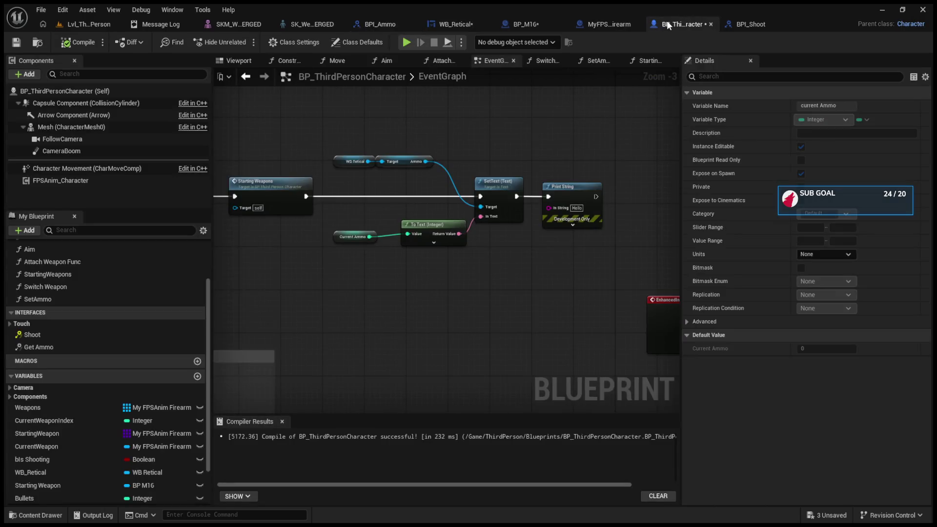
In the character's Get Ammo function, feed Current Ammo into the Return Node
double_click(64, 348)
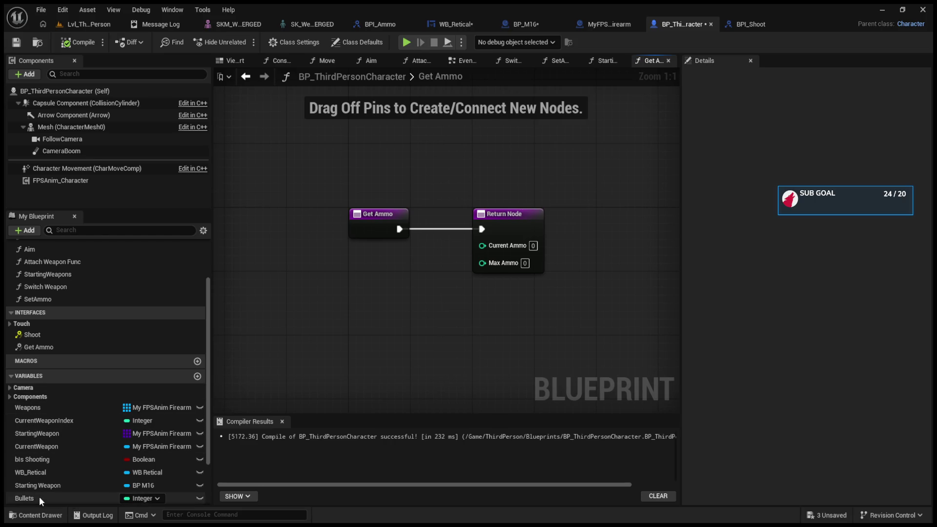
click(57, 497)
scroll(56, 494, down, 2)
click(54, 491)
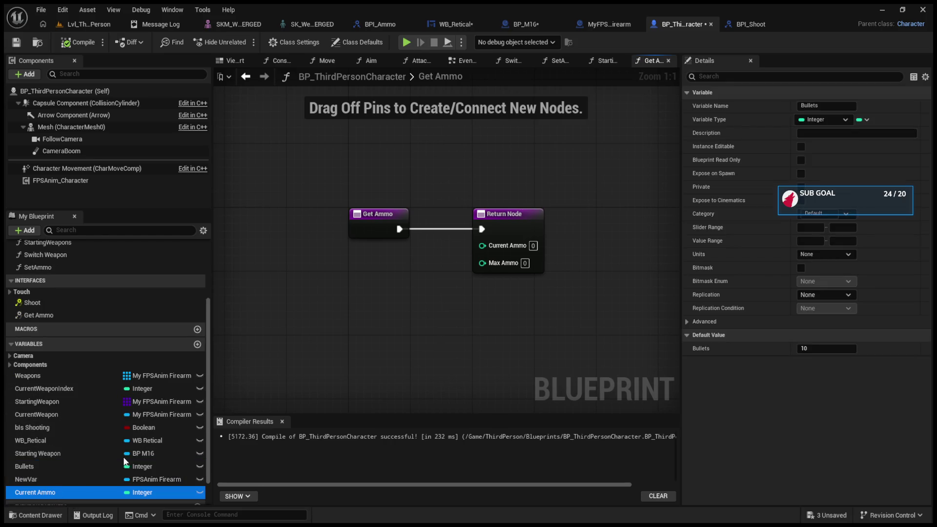
drag(497, 242, 498, 243)
drag(401, 242, 363, 296)
Play the level and fire a shot to test the ammo count
click(86, 23)
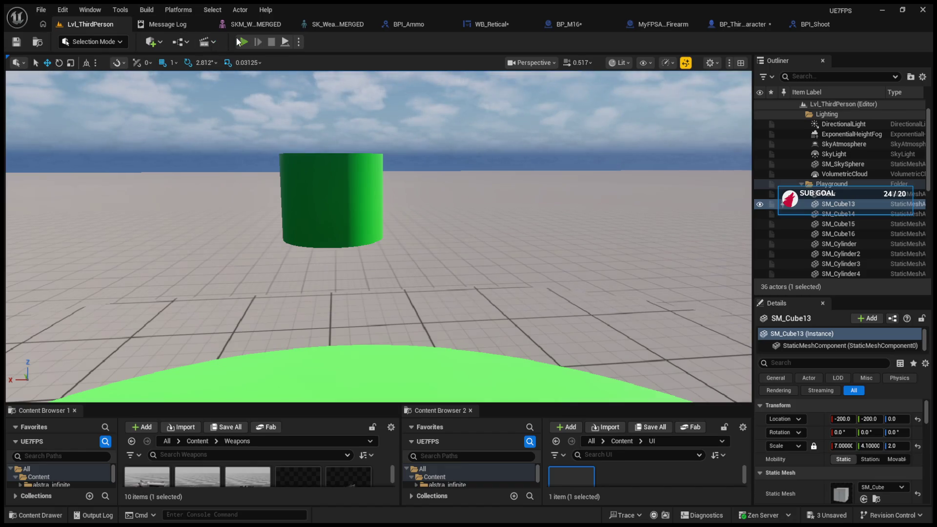
click(242, 42)
click(378, 238)
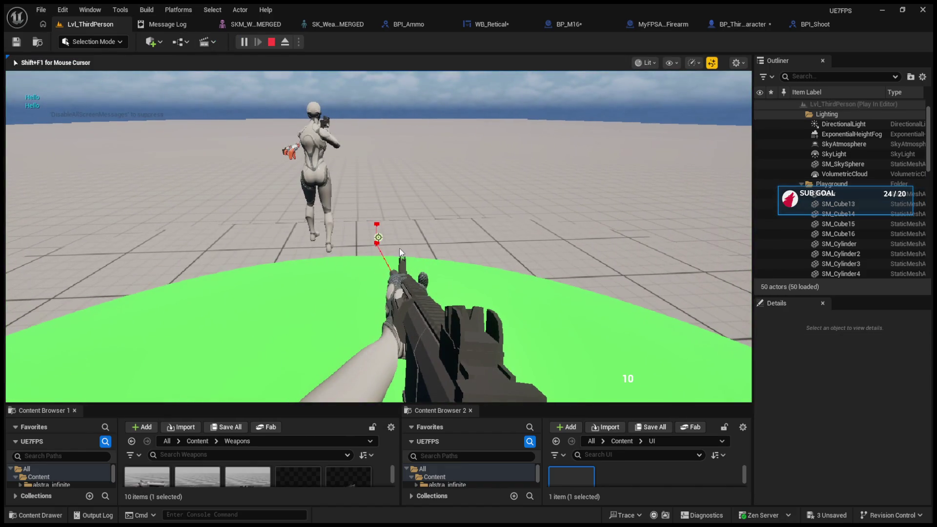
key(Escape)
In BP_ThirdPersonCharacter's EventGraph, disconnect Starting Weapons from SetText
click(649, 25)
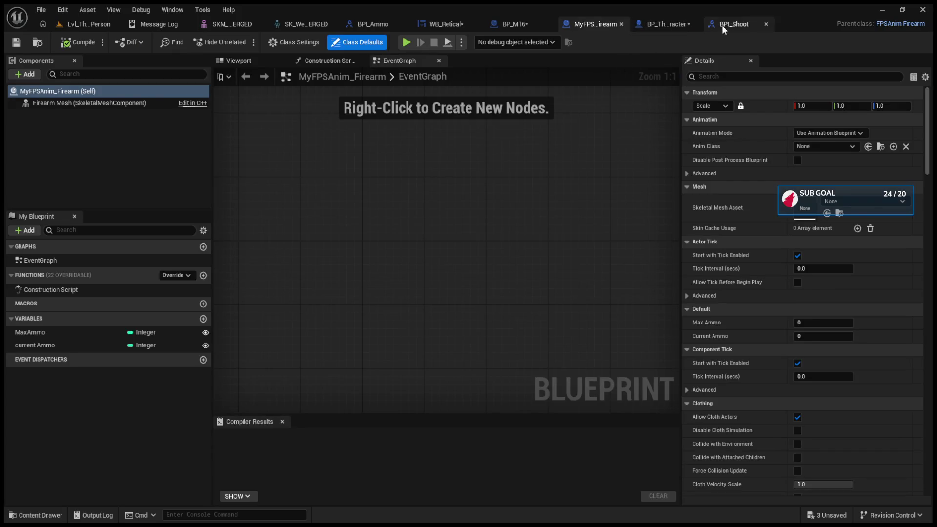
click(666, 24)
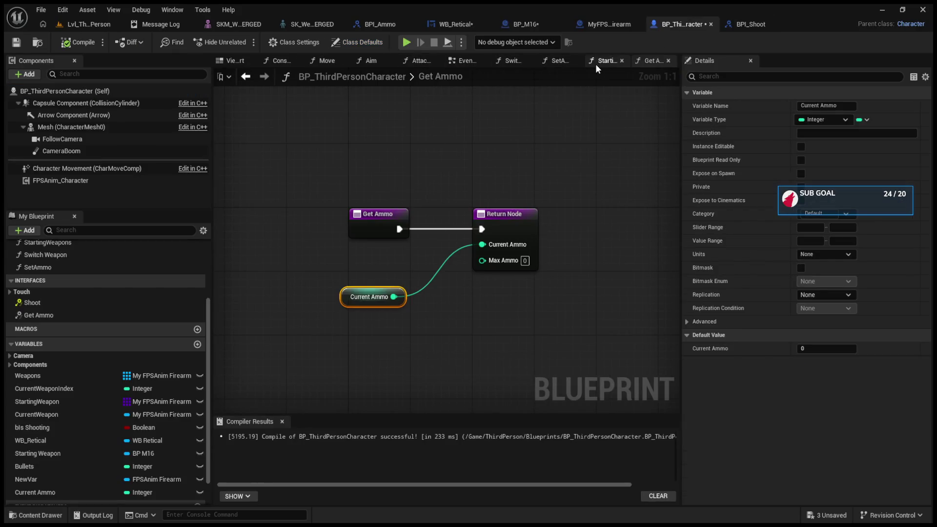
click(464, 60)
scroll(430, 178, down, 2)
scroll(469, 152, up, 5)
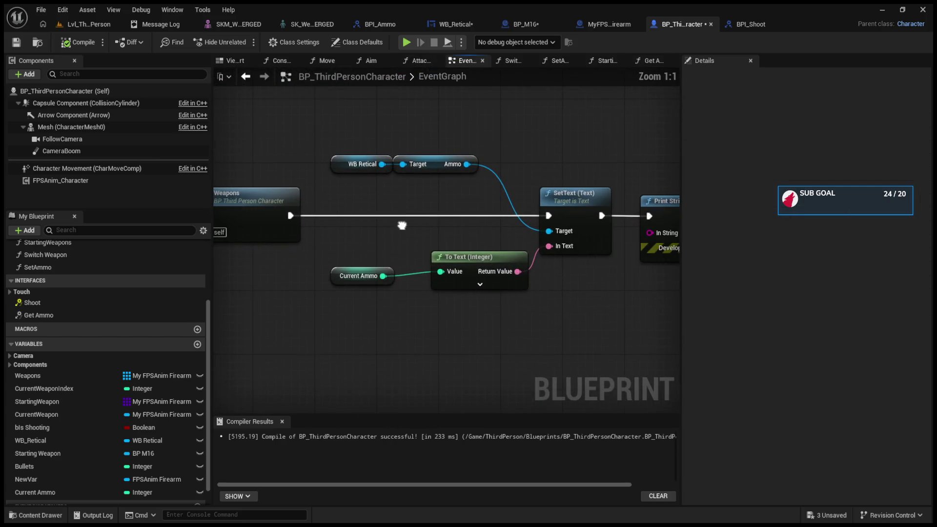
alt+click(549, 215)
scroll(533, 217, down, 1)
scroll(533, 217, up, 1)
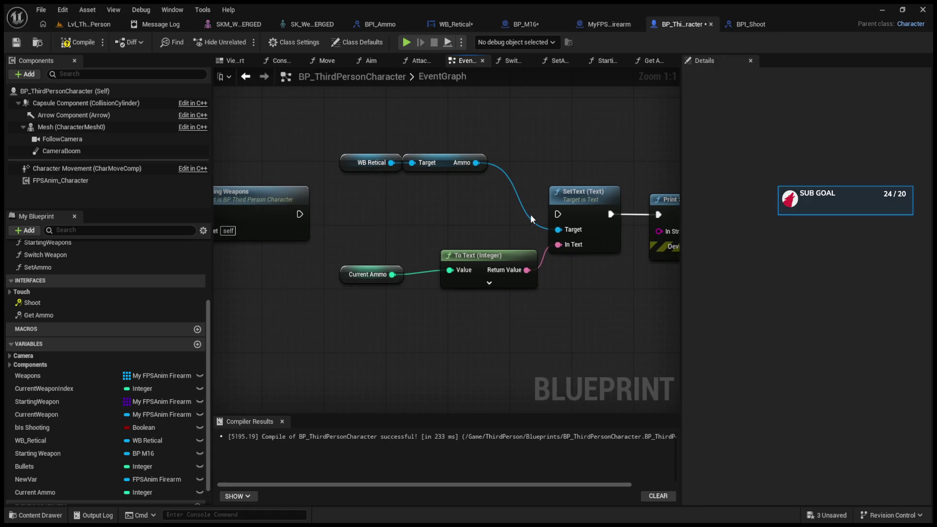
Compile the character blueprint and run a short simulation
click(78, 42)
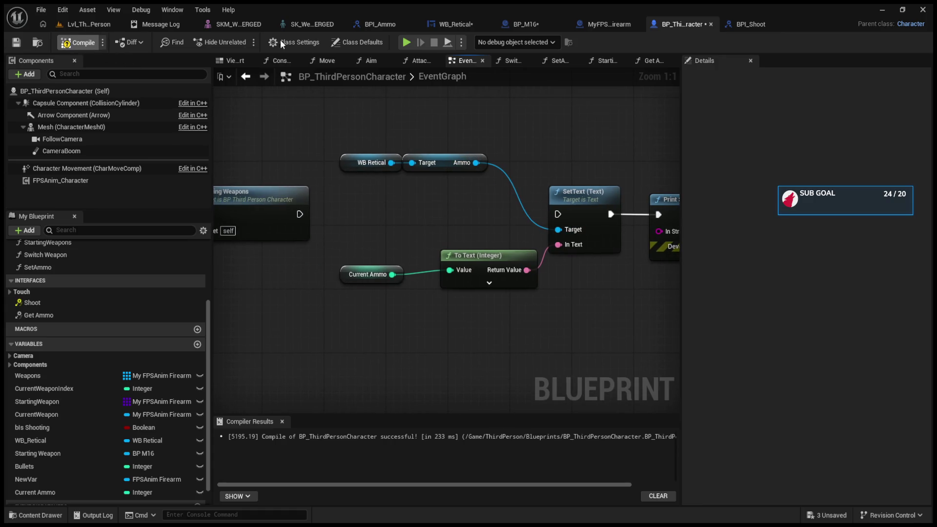
click(404, 43)
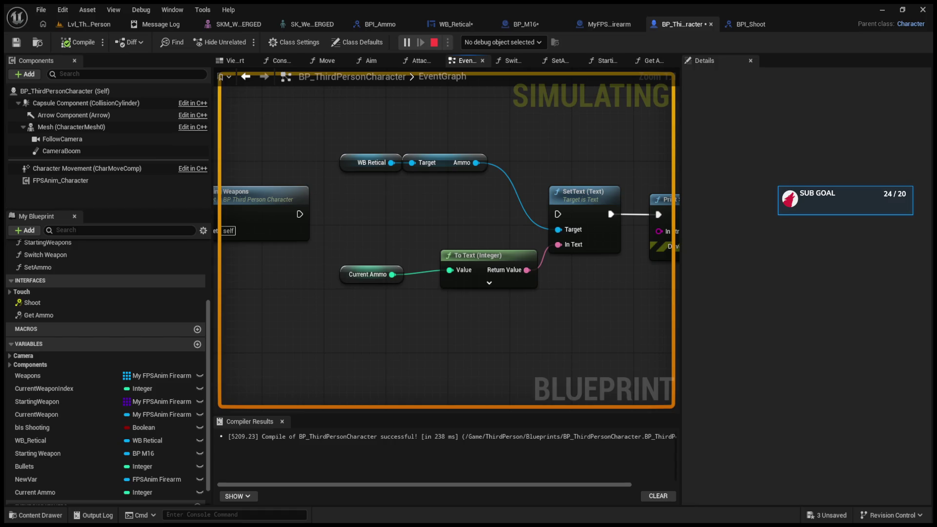
key(Escape)
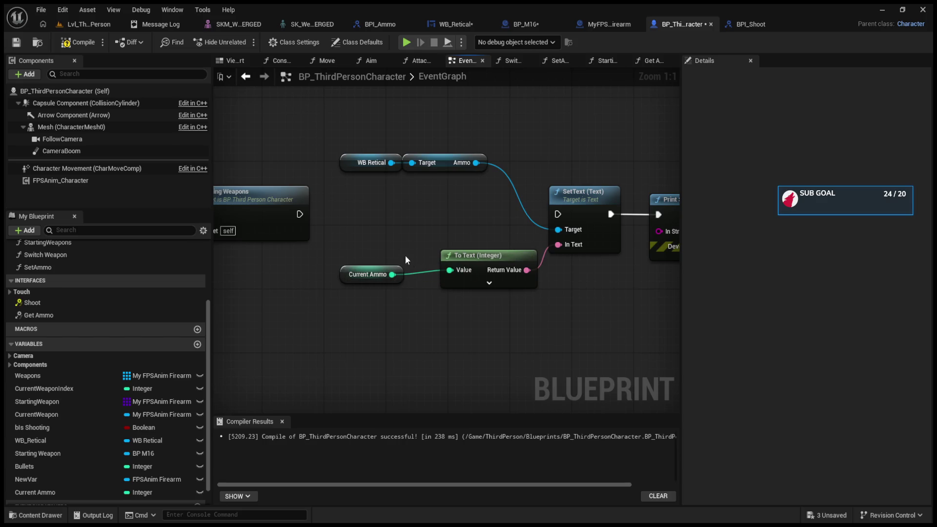
scroll(375, 244, down, 6)
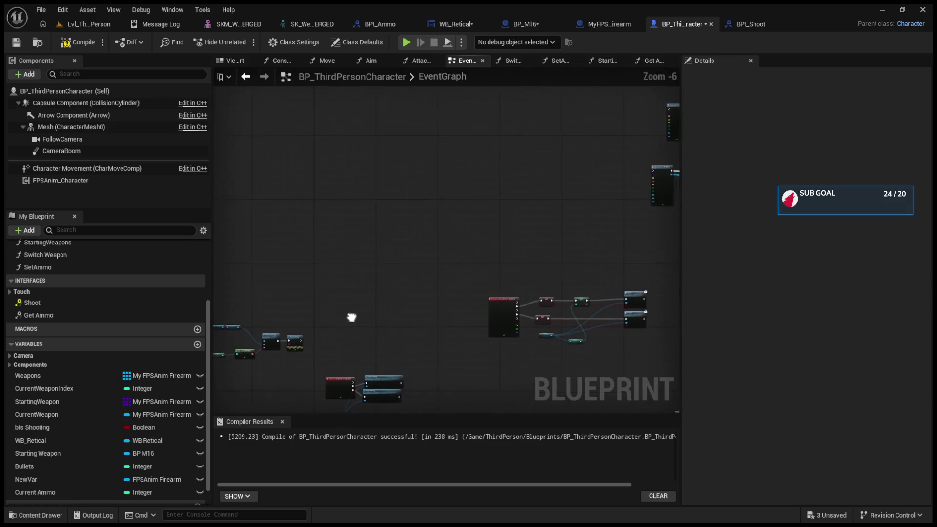
Inspect the Get Ammo interface function and shift the upper Shoot node left
scroll(408, 297, down, 3)
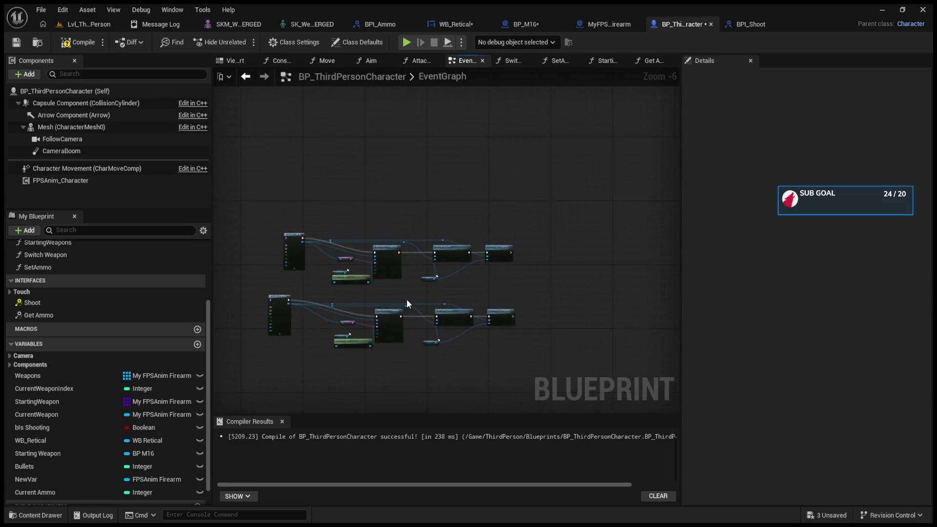
scroll(455, 270, up, 2)
scroll(455, 275, up, 7)
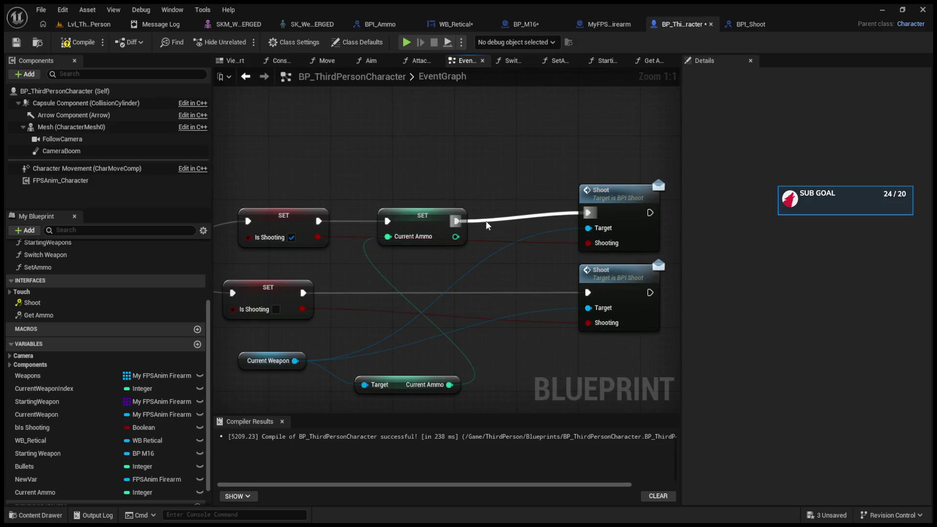
click(73, 315)
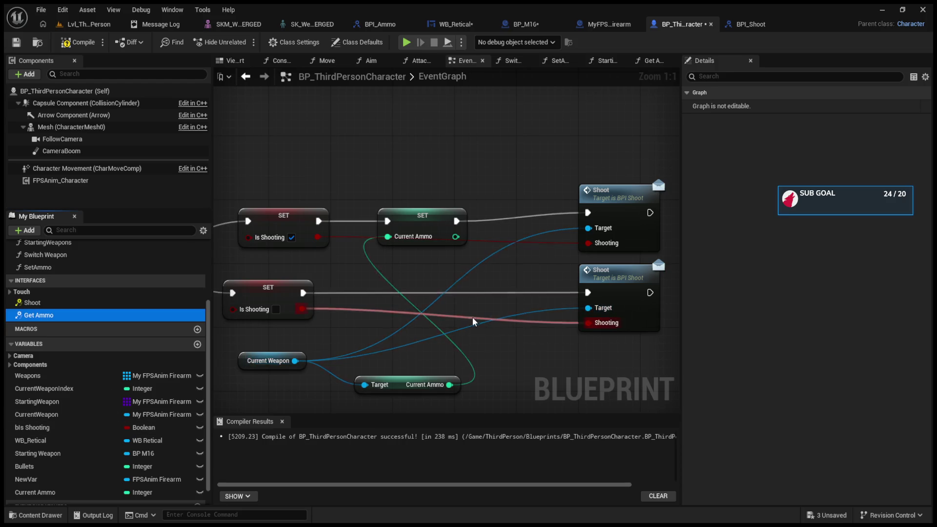
click(839, 494)
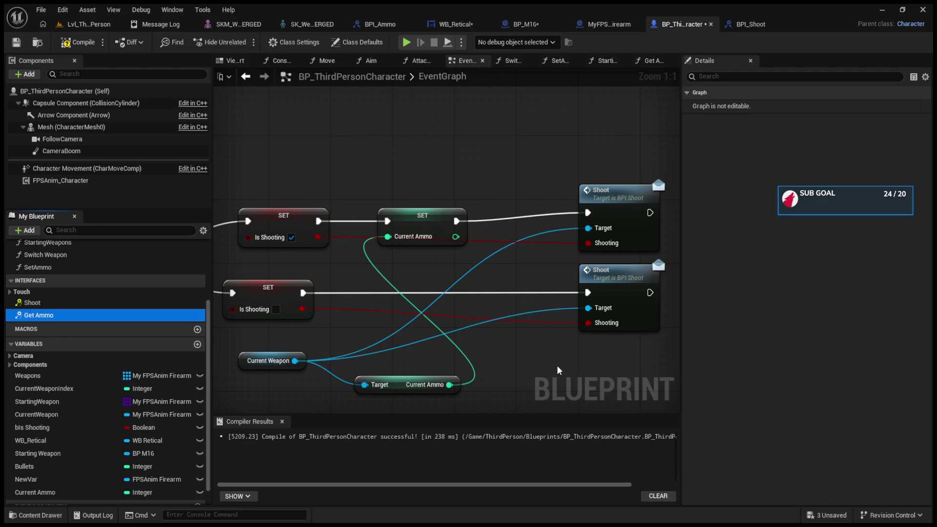
scroll(514, 335, down, 2)
scroll(534, 233, up, 2)
drag(534, 232, 501, 233)
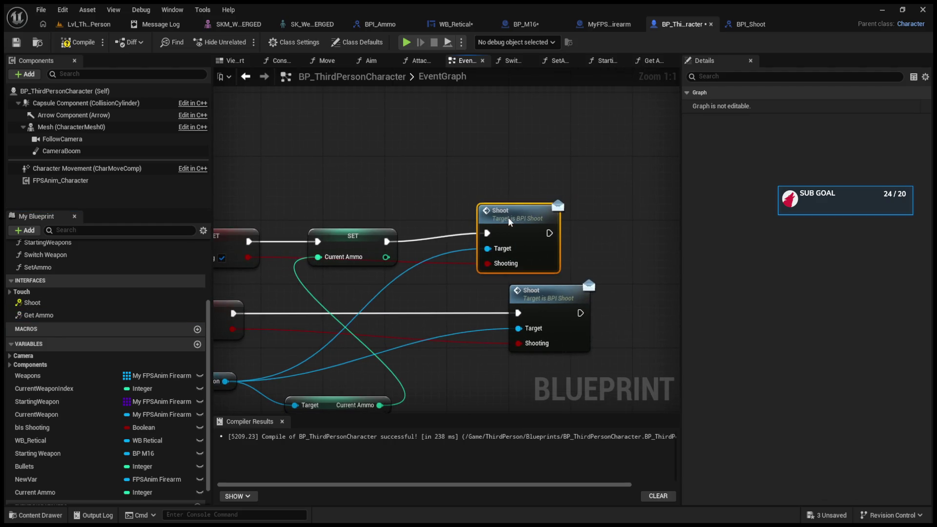
Add a Get Ammo call on Current Weapon and chain it before the upper Shoot
drag(298, 336, 540, 362)
click(610, 227)
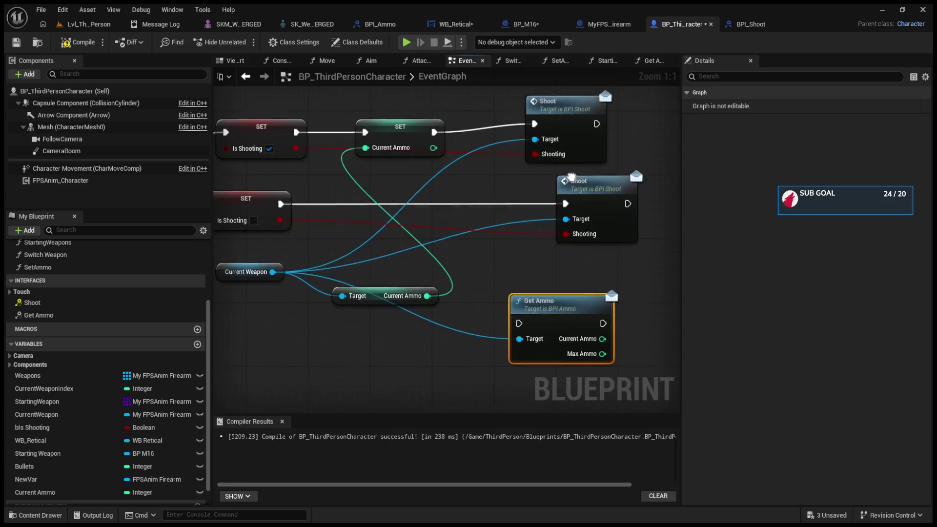
drag(607, 226, 662, 227)
mouse_move(577, 337)
mouse_down()
mouse_move(533, 318)
mouse_move(487, 142)
mouse_up()
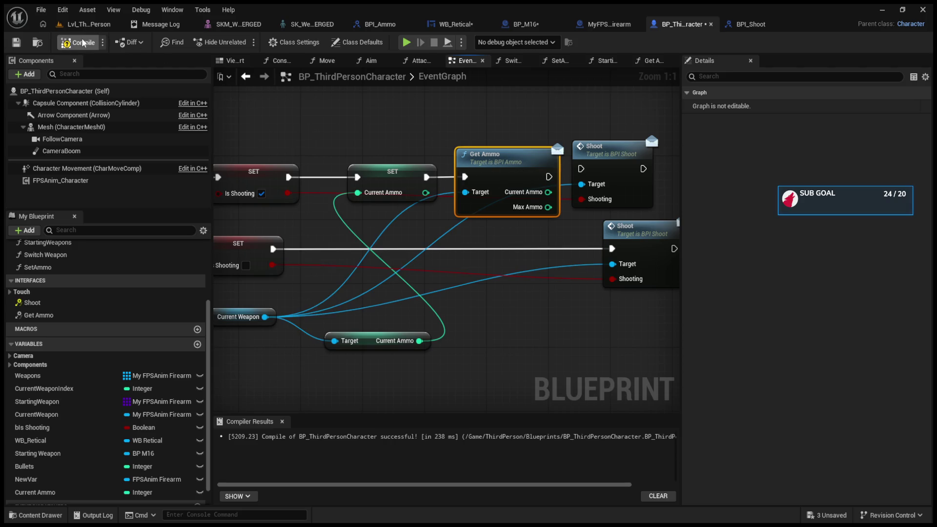
Play-test the level, then bring up the BPI_Ammo interface
click(104, 30)
click(243, 42)
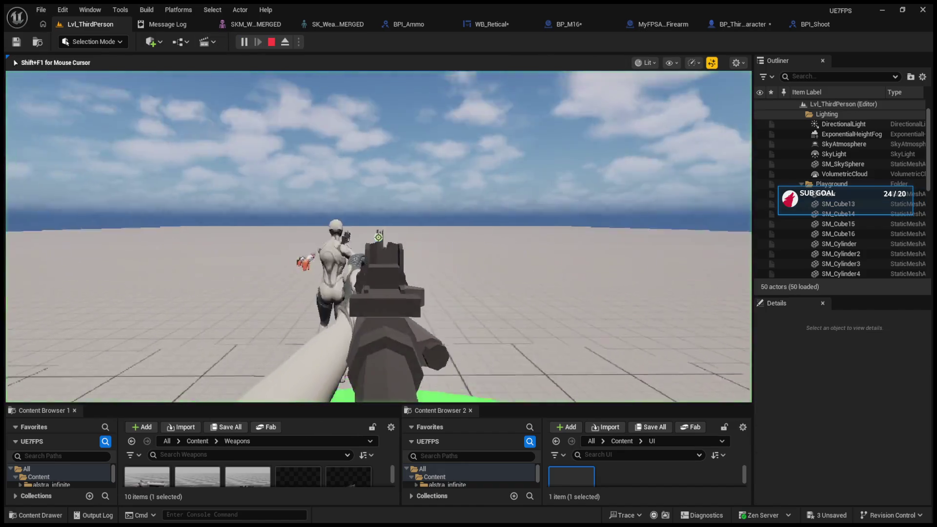
key(Escape)
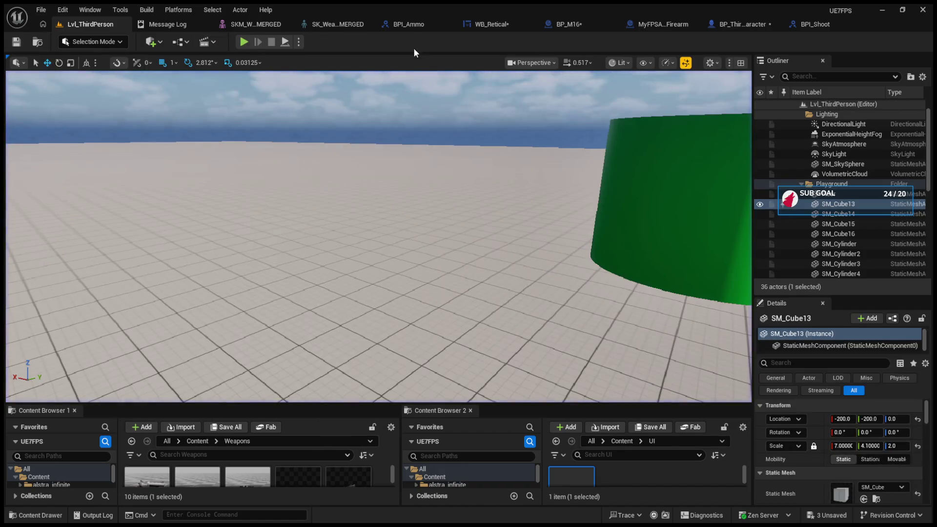
click(402, 26)
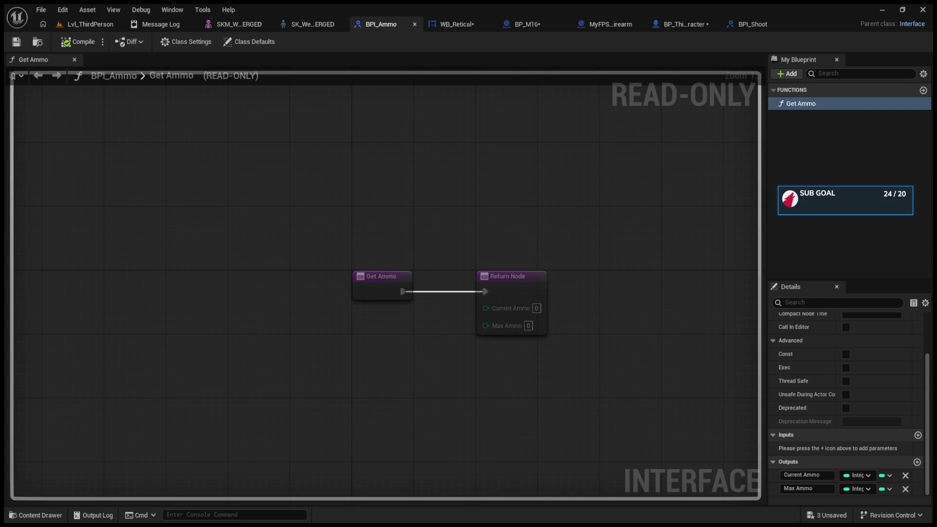
Bring up WB_Retical's Get_Ammo_Text graph, returning the character's Current Ammo as text
click(456, 23)
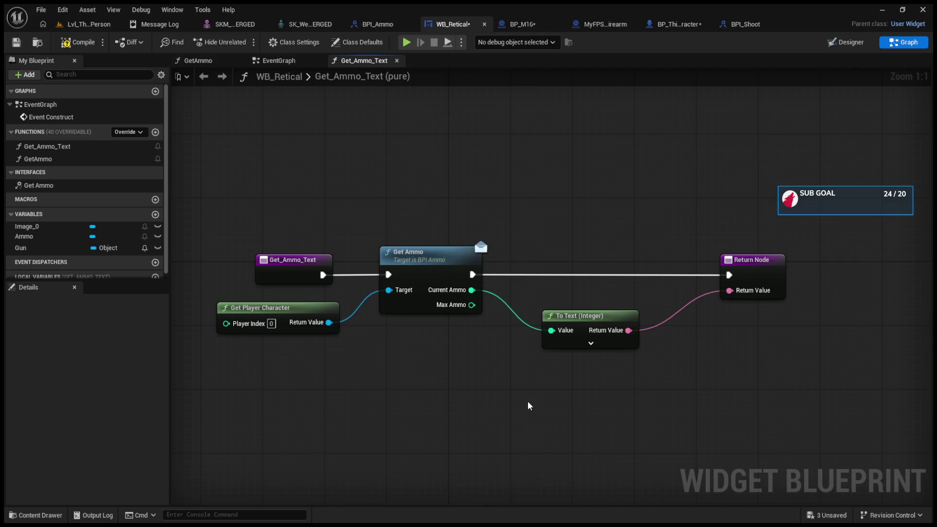
Cancel a stray Append node from the return value and move the Return Node up-right
drag(732, 291, 662, 367)
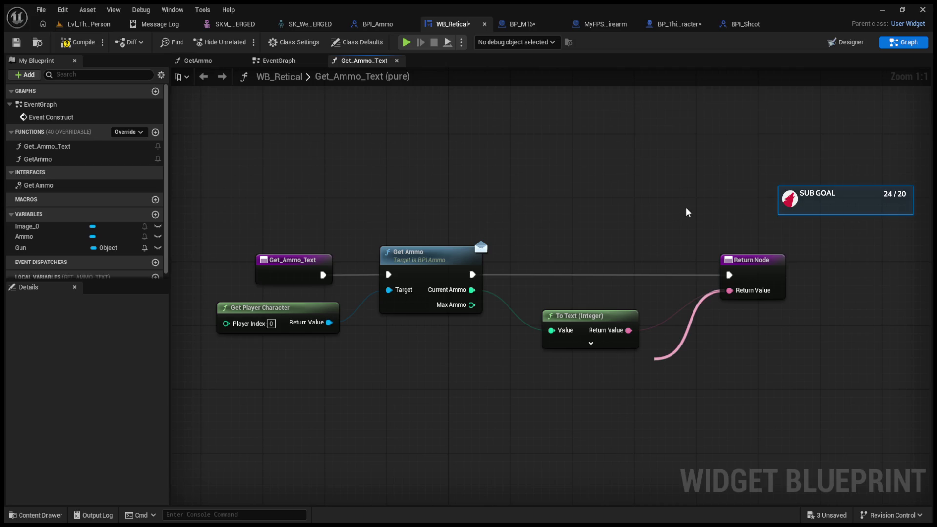
click(657, 359)
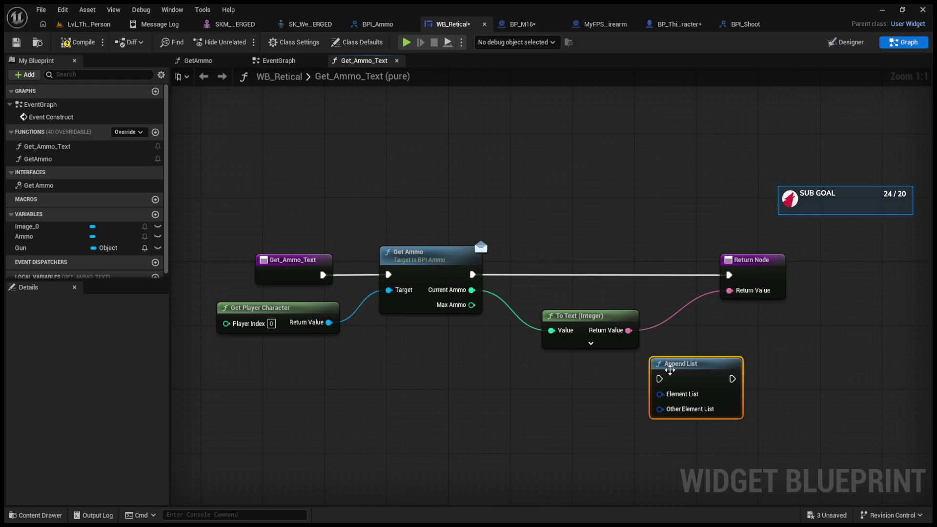
key(Escape)
mouse_move(752, 259)
mouse_down()
mouse_move(711, 324)
mouse_move(765, 243)
mouse_move(688, 352)
mouse_move(696, 344)
mouse_up()
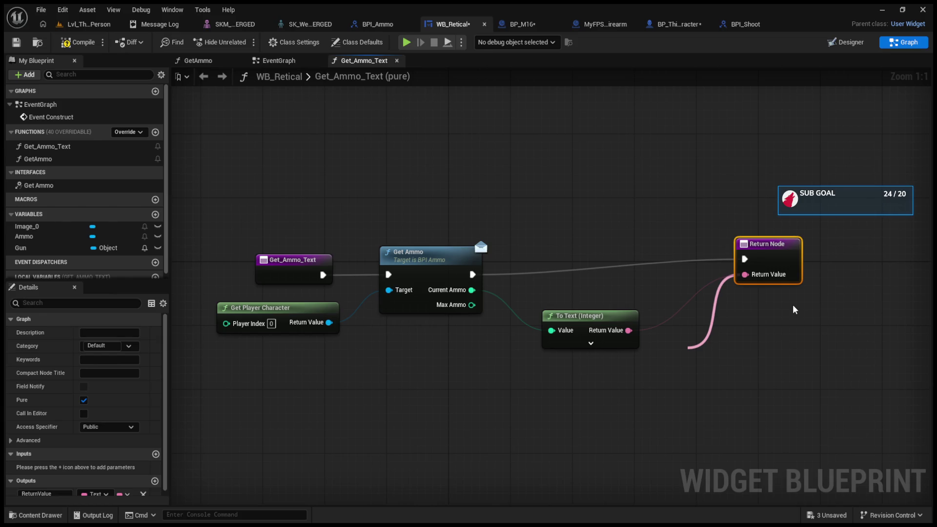
Delete the extra GetText node and wire To Text (Integer) beside the Return Node
click(789, 271)
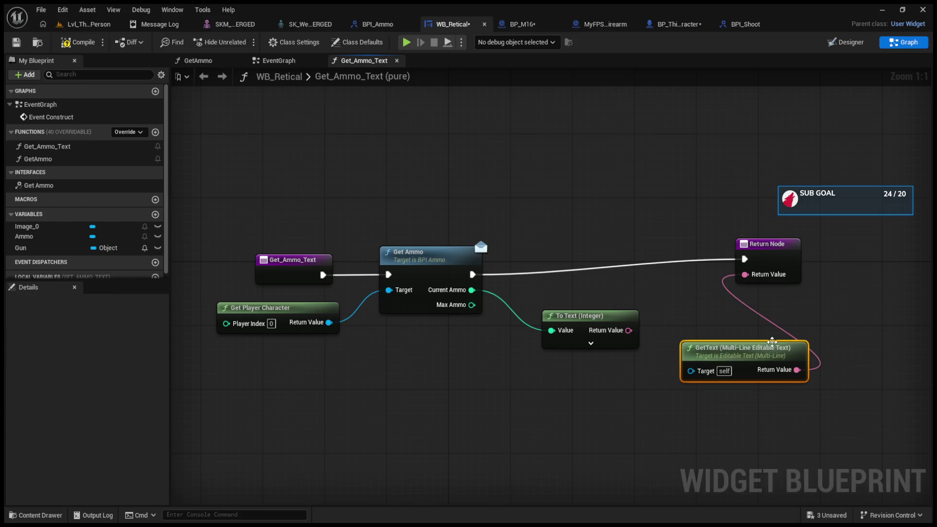
key(Delete)
drag(629, 337, 745, 274)
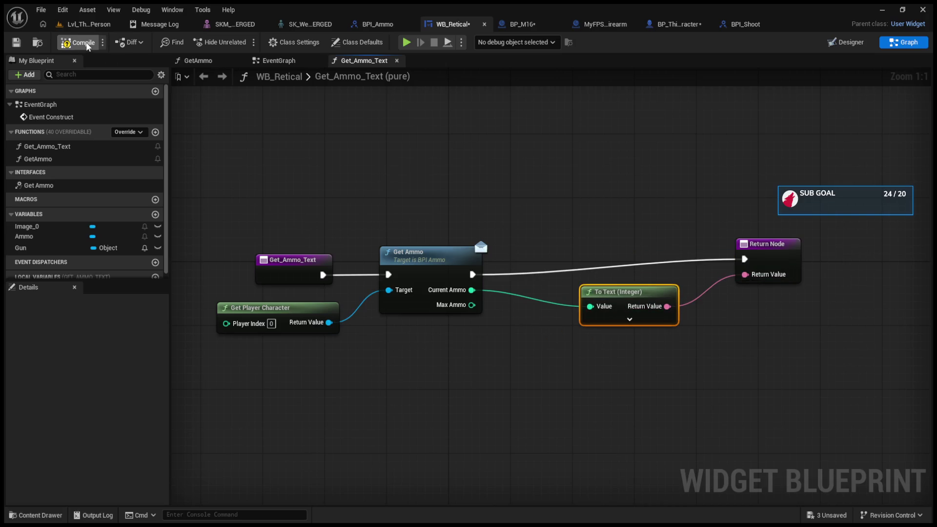
click(105, 25)
Play-test the level to check the HUD ammo text
click(243, 42)
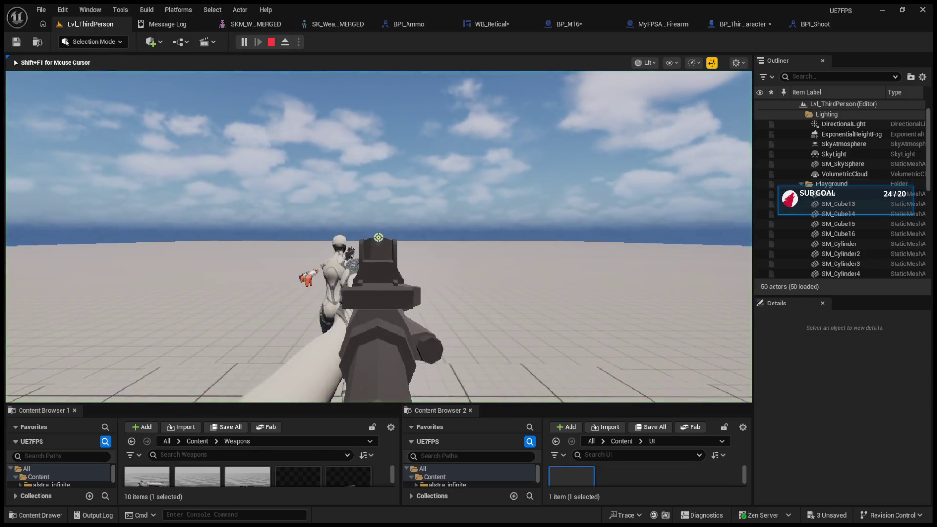
key(F8)
click(502, 163)
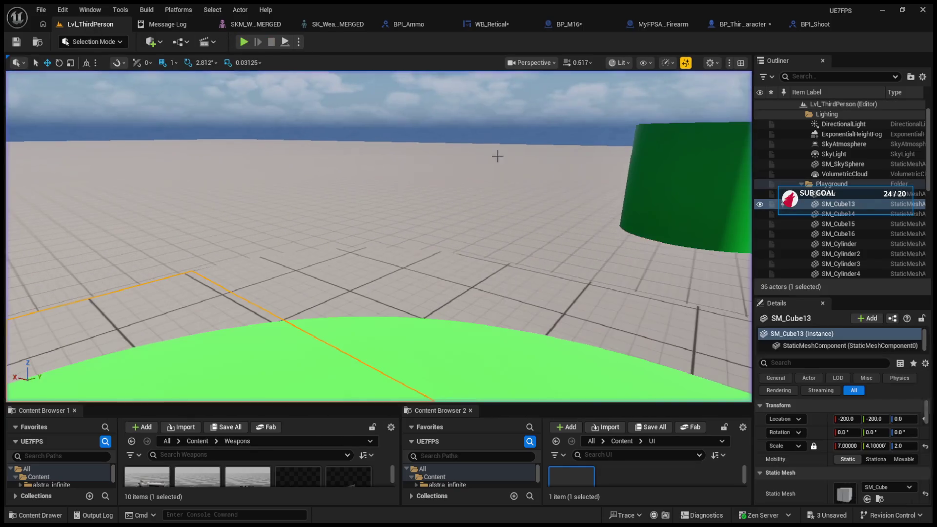
Wire Max Ammo into BP_M16's Get Ammo return and compile BP_M16
click(565, 24)
scroll(517, 206, down, 1)
drag(404, 199, 490, 159)
click(79, 42)
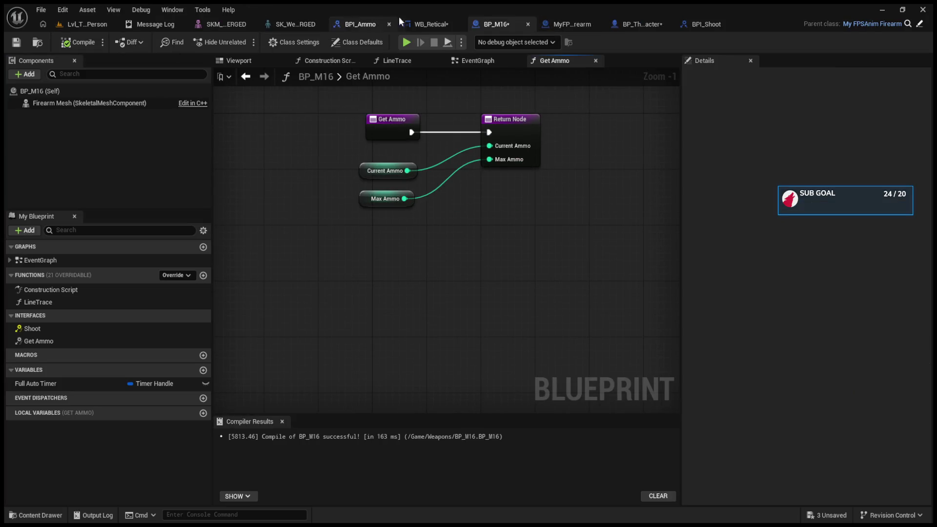
click(430, 24)
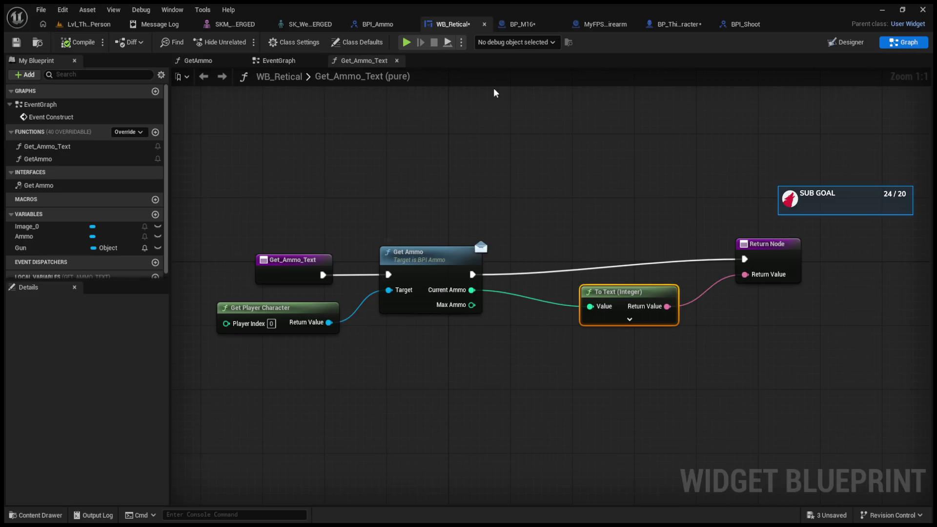
Check BP_M16's Class Settings interfaces, play-test again, and inspect the BPI_Ammo interface
click(525, 21)
click(316, 44)
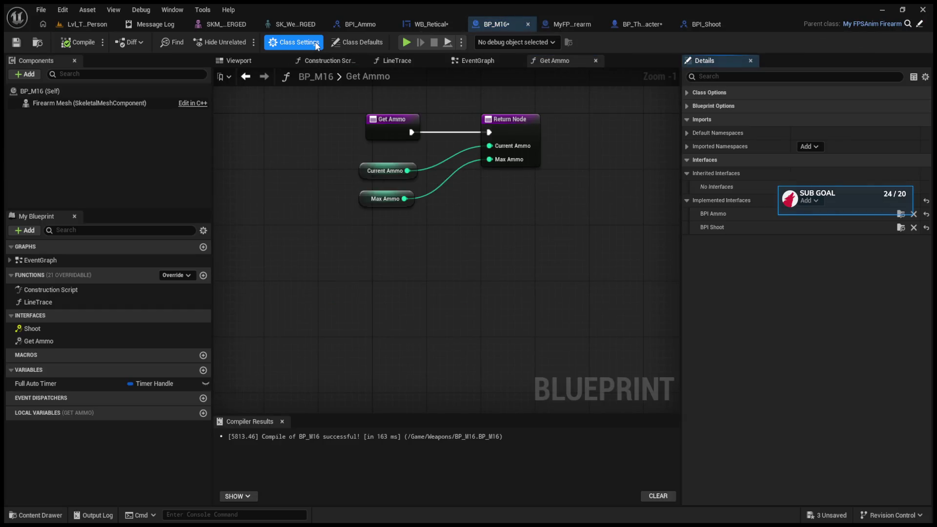
click(92, 21)
click(240, 42)
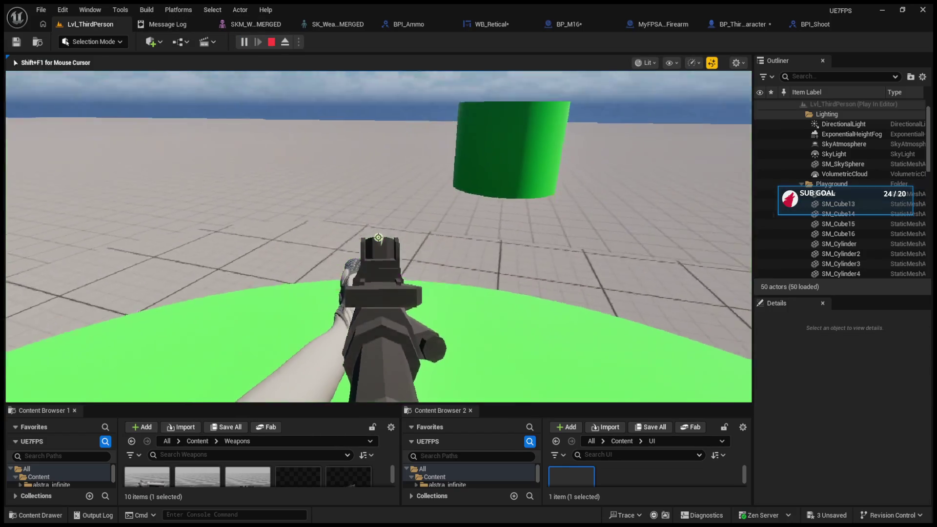
click(420, 24)
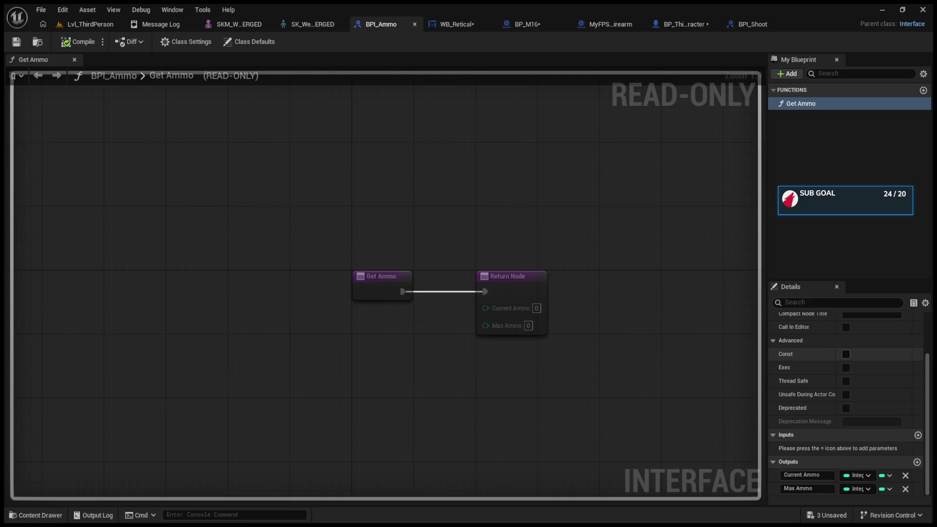
click(531, 27)
Cast the player character to BP_ThirdPersonCharacter and run the cast before the Return Node
click(432, 24)
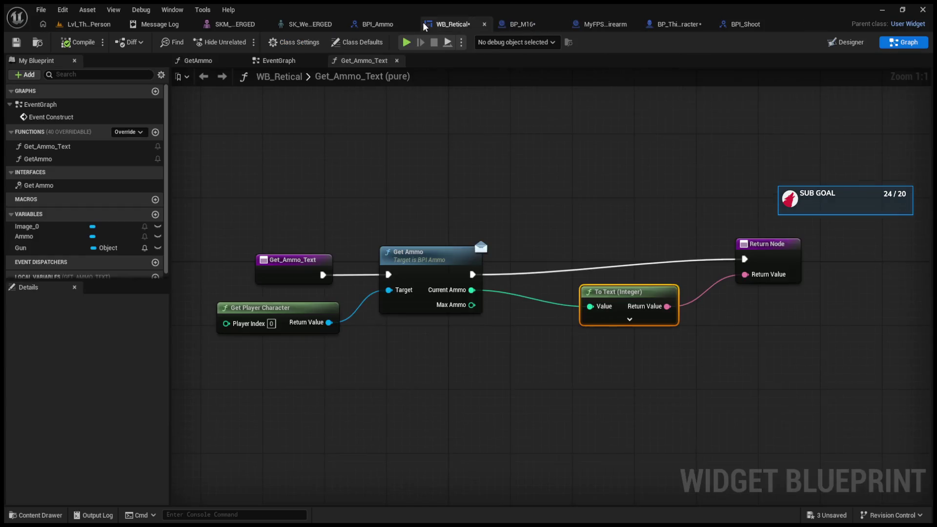
mouse_move(329, 322)
mouse_down()
mouse_move(415, 376)
mouse_move(426, 364)
mouse_up()
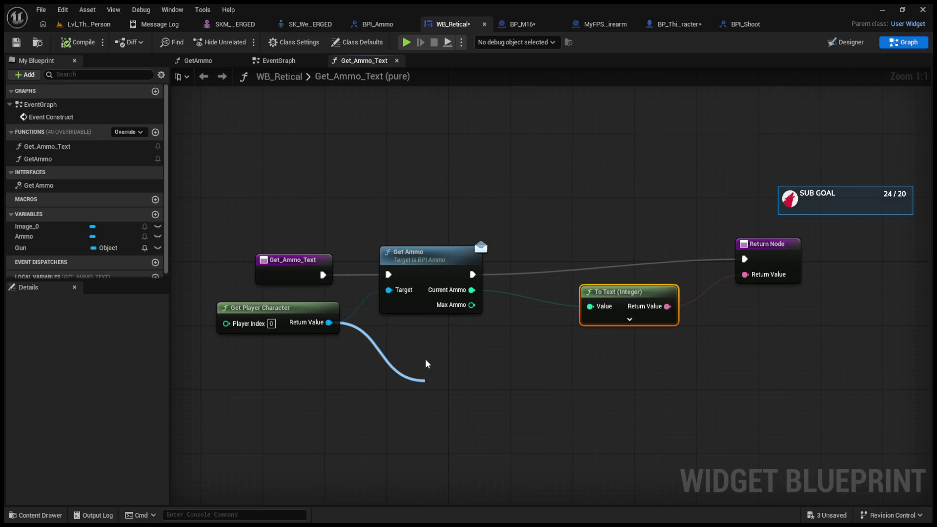
mouse_move(323, 275)
mouse_down()
mouse_move(458, 398)
mouse_move(435, 395)
mouse_up()
drag(559, 395, 745, 259)
drag(507, 381, 462, 349)
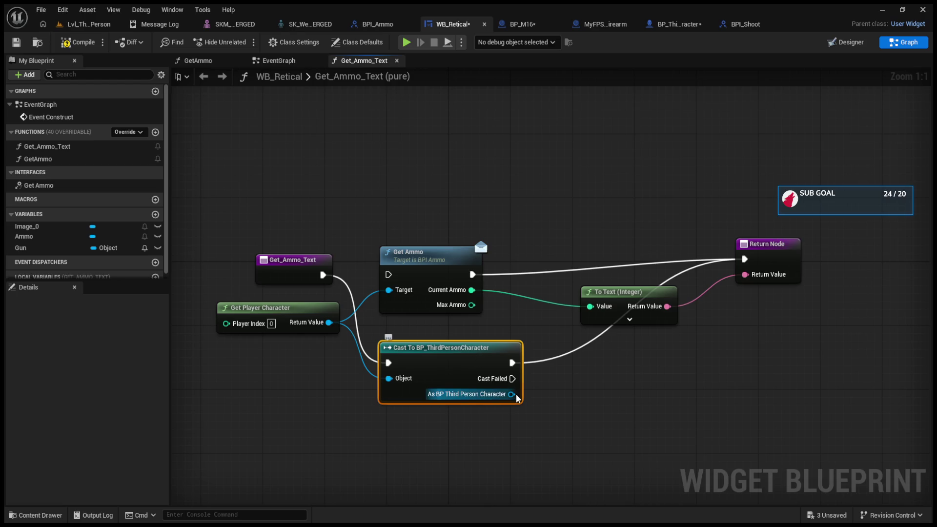
Call Get Ammo on the cast's Starting Weapon and wire its execution into the Return Node
mouse_move(511, 394)
mouse_down()
mouse_move(563, 409)
mouse_move(615, 359)
mouse_up()
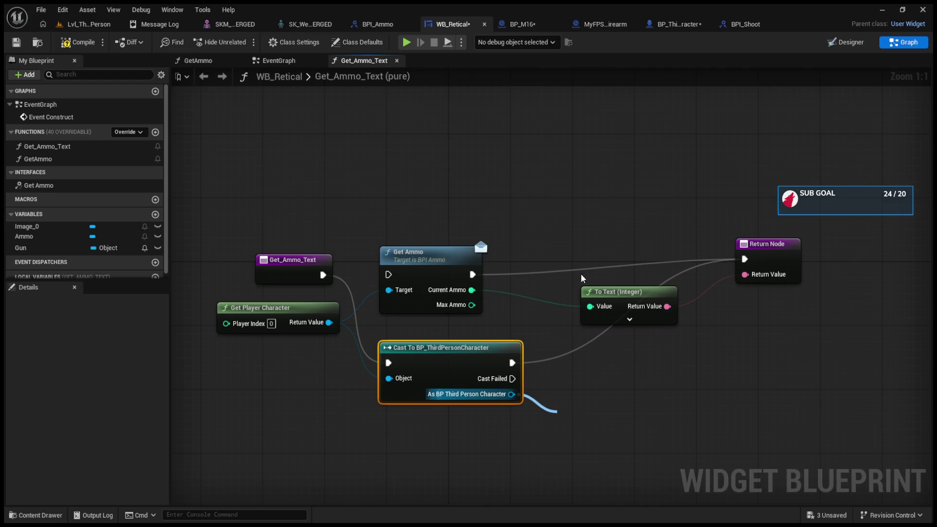
click(590, 256)
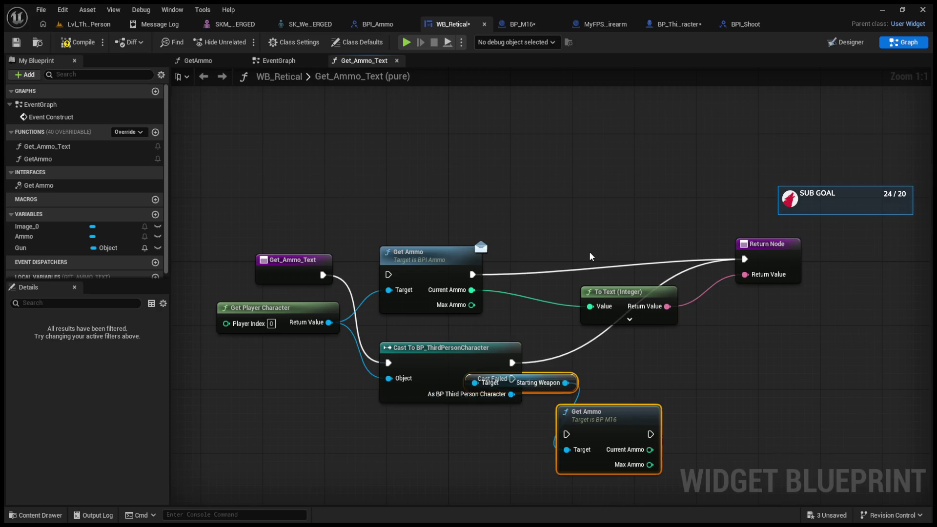
drag(596, 408, 691, 372)
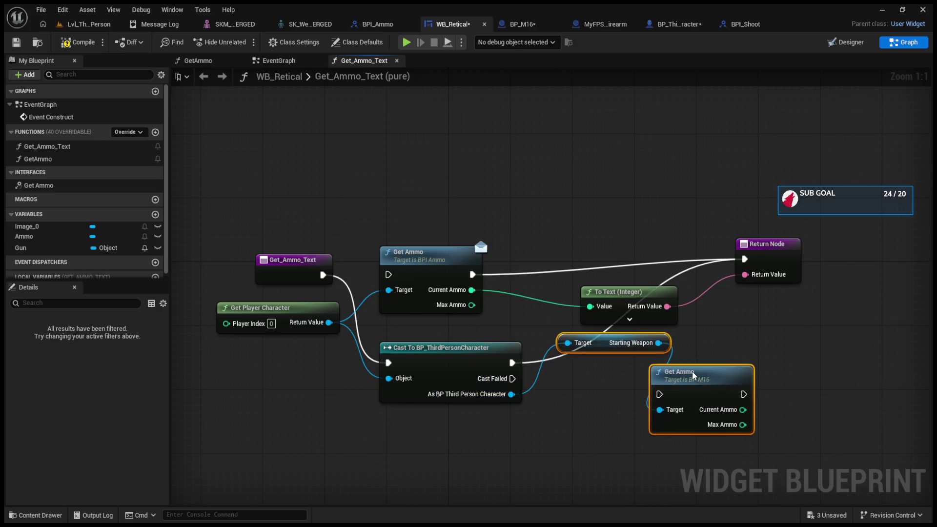
drag(518, 363, 659, 394)
mouse_move(744, 395)
mouse_down()
mouse_move(744, 259)
mouse_move(756, 381)
mouse_move(746, 275)
mouse_up()
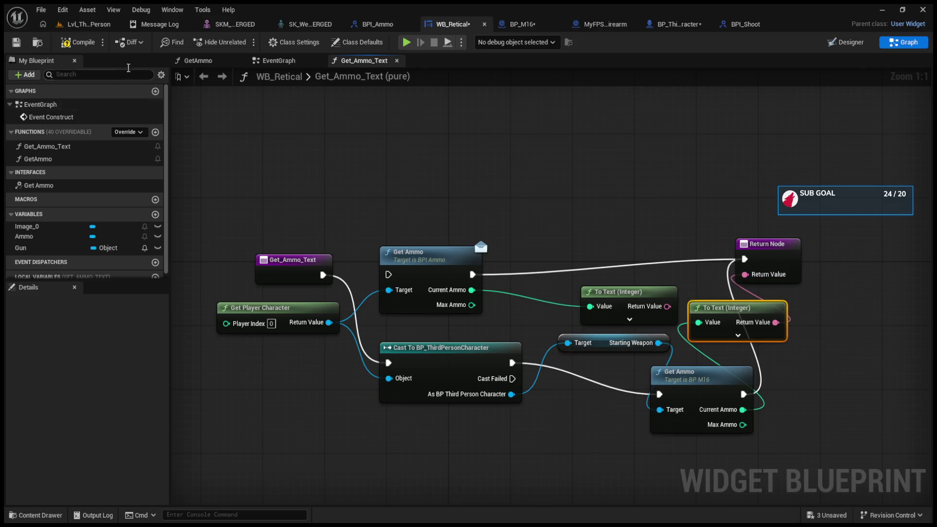
Play-test the level to check the ammo text
click(89, 25)
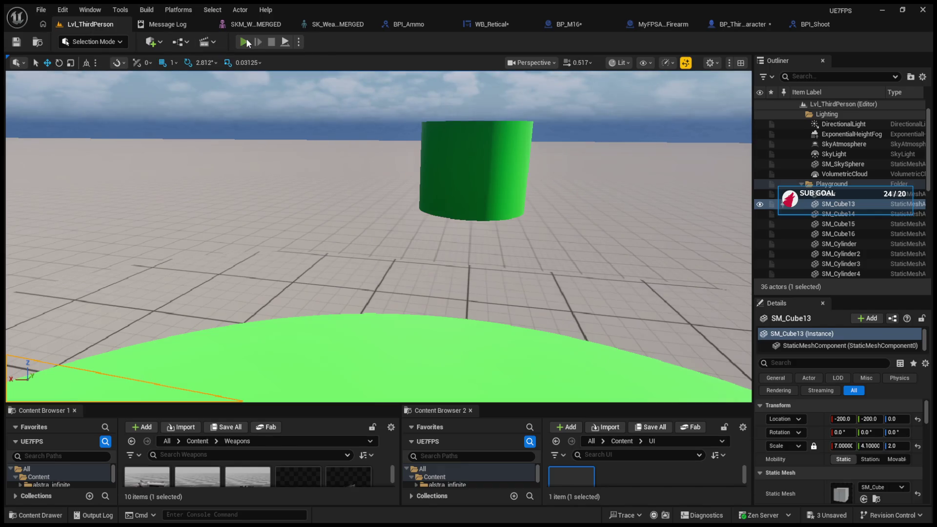
click(243, 41)
mouse_move(378, 238)
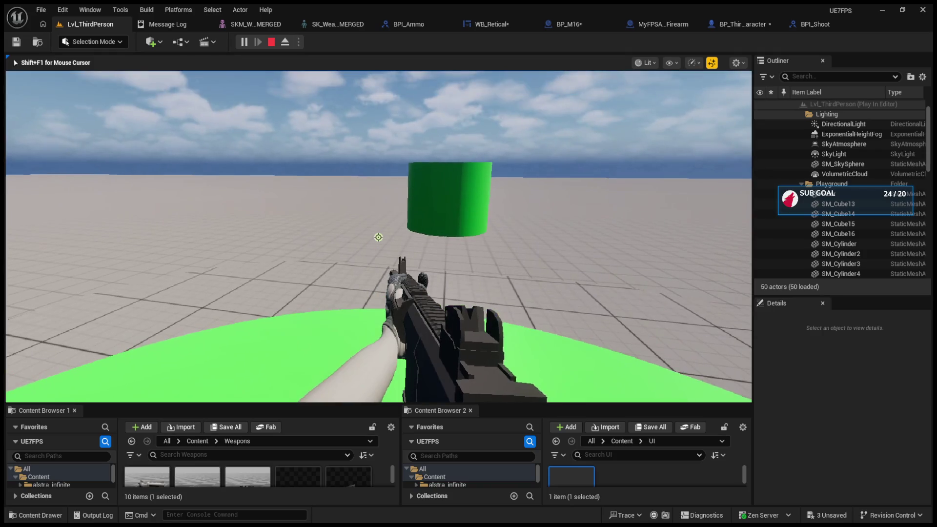
key(Escape)
Look over BP_M16's event graph
click(587, 19)
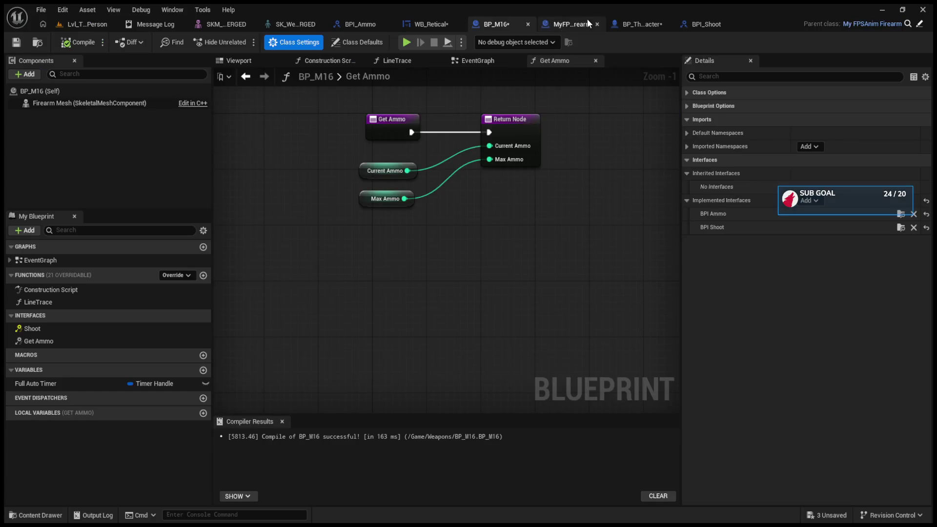
click(484, 61)
scroll(498, 137, down, 6)
scroll(442, 208, up, 3)
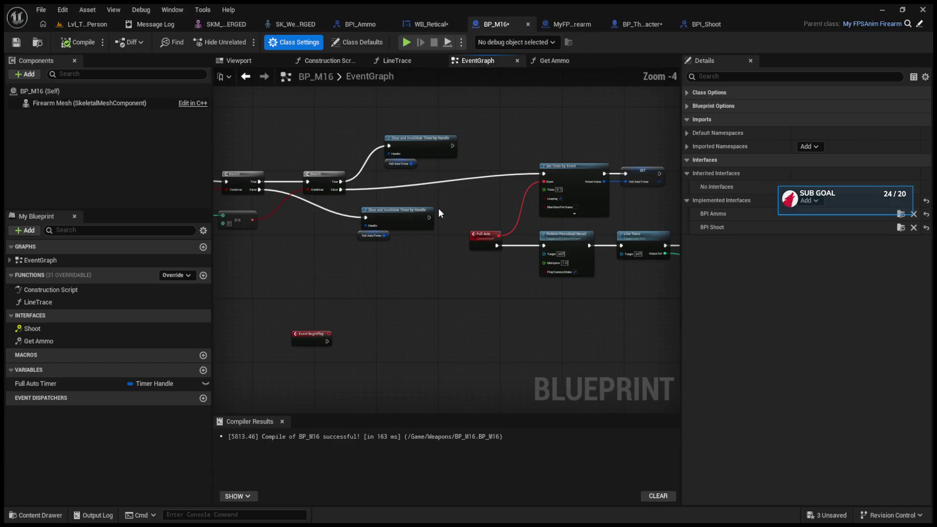
Remove the Get Ammo node from the character's shoot chain, connecting SET to the upper Shoot
click(622, 23)
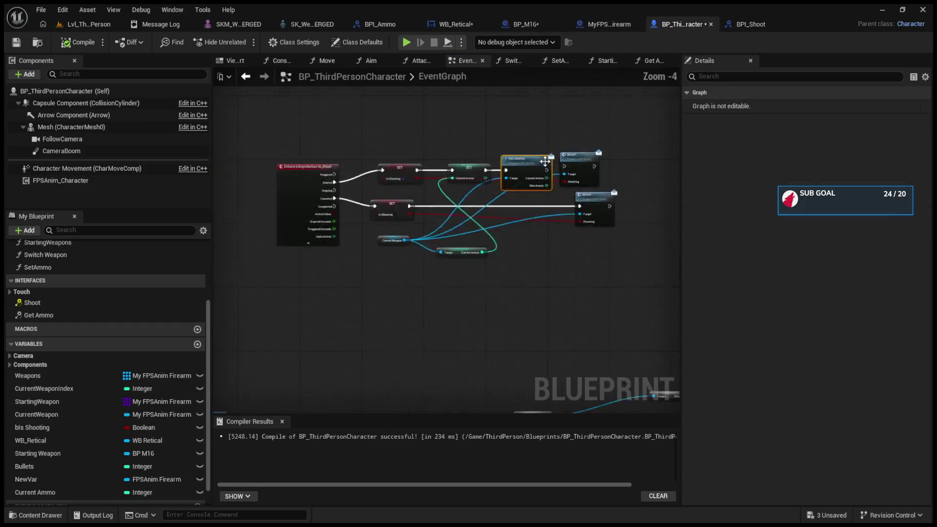
scroll(376, 221, down, 2)
scroll(429, 256, up, 6)
drag(434, 257, 433, 213)
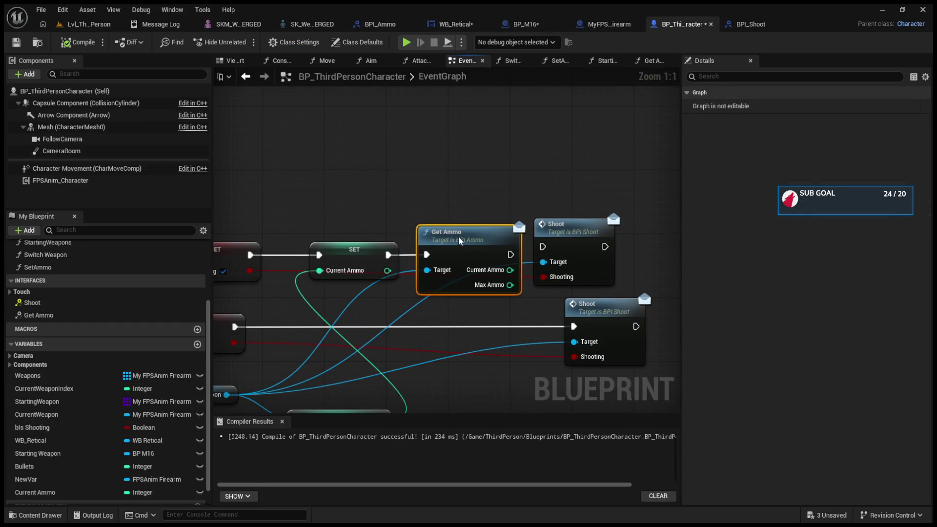
key(Delete)
mouse_move(389, 256)
mouse_down()
mouse_move(546, 254)
mouse_move(542, 247)
mouse_up()
Play-test with Alt+P, then return to WB_Retical's Get_Ammo_Text graph
key(alt+p)
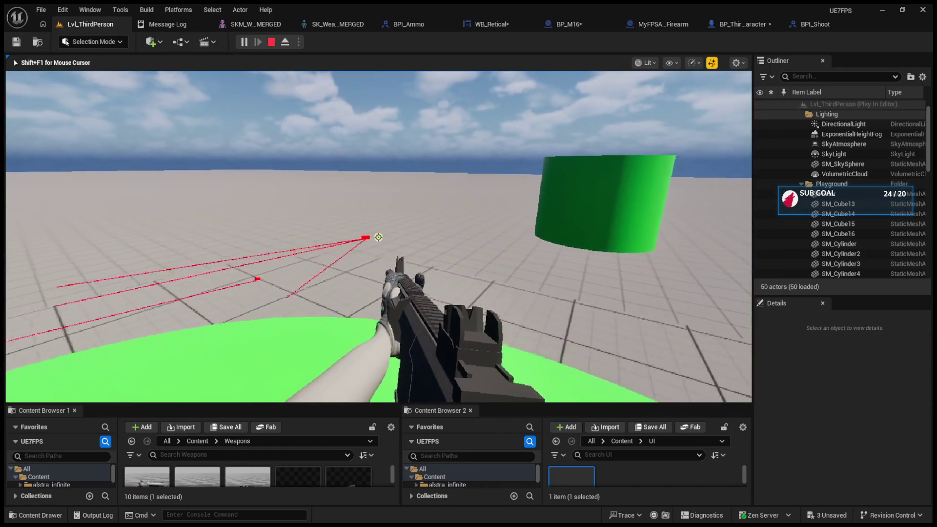
key(Escape)
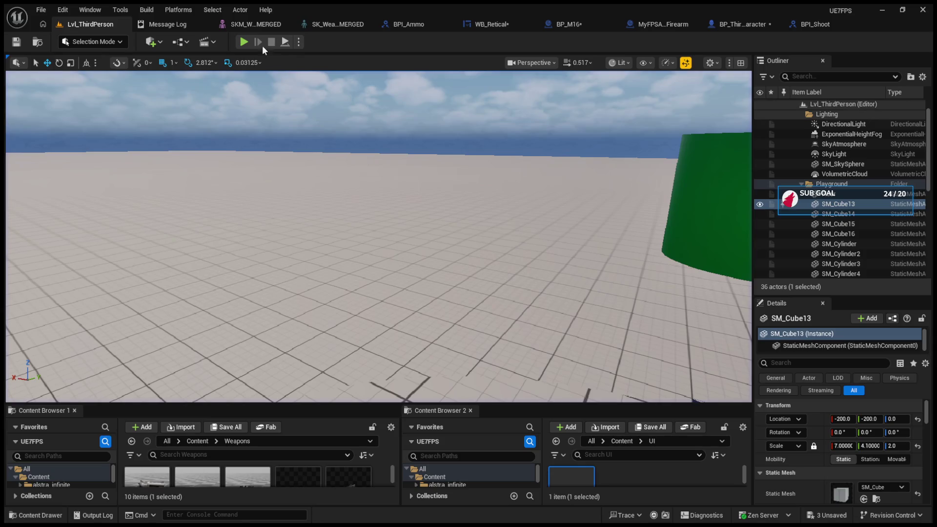
click(504, 25)
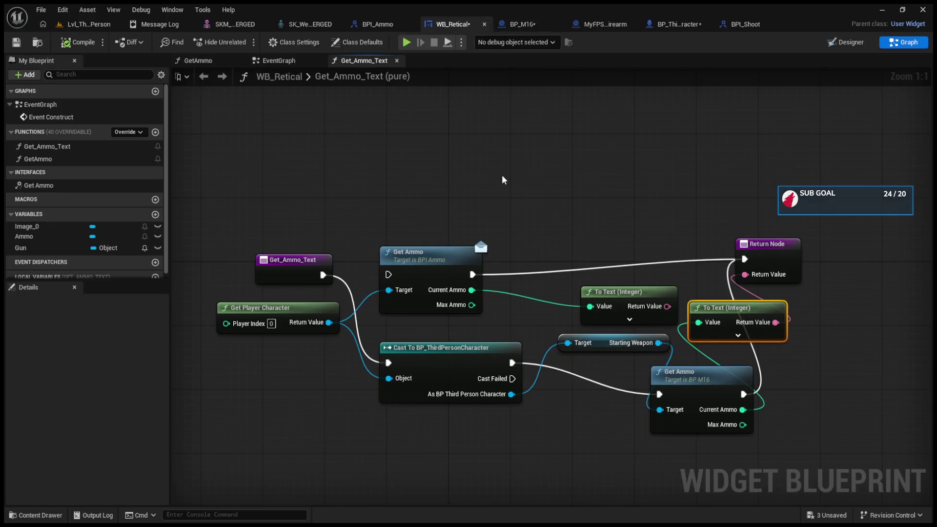
Return the cast character's Current Ammo from Get_Ammo_Text, then compile and briefly play-test
drag(483, 365, 528, 402)
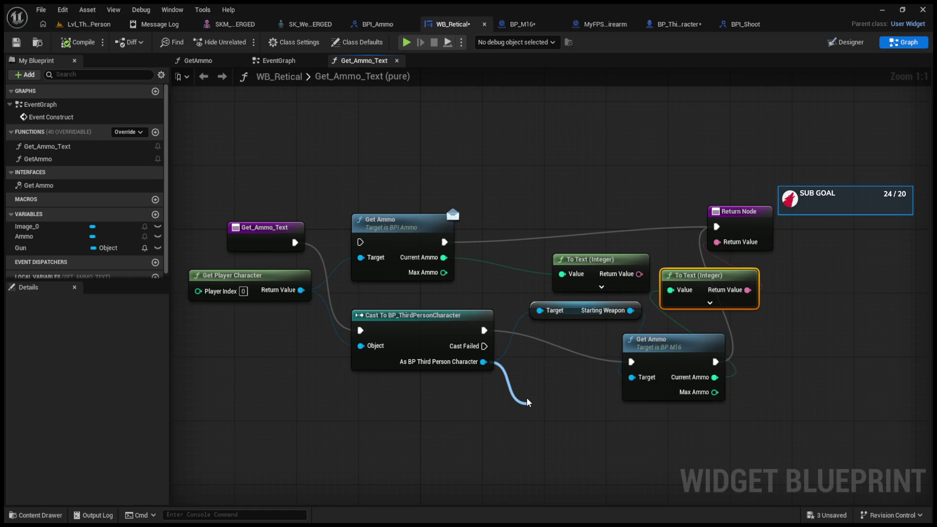
click(606, 282)
mouse_move(617, 411)
mouse_down()
mouse_move(679, 259)
mouse_move(718, 243)
mouse_up()
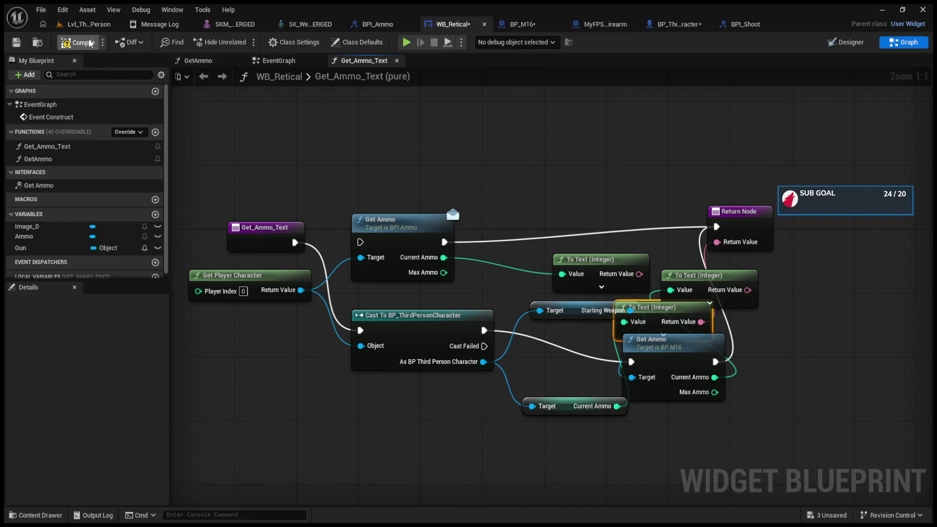
click(93, 23)
click(237, 41)
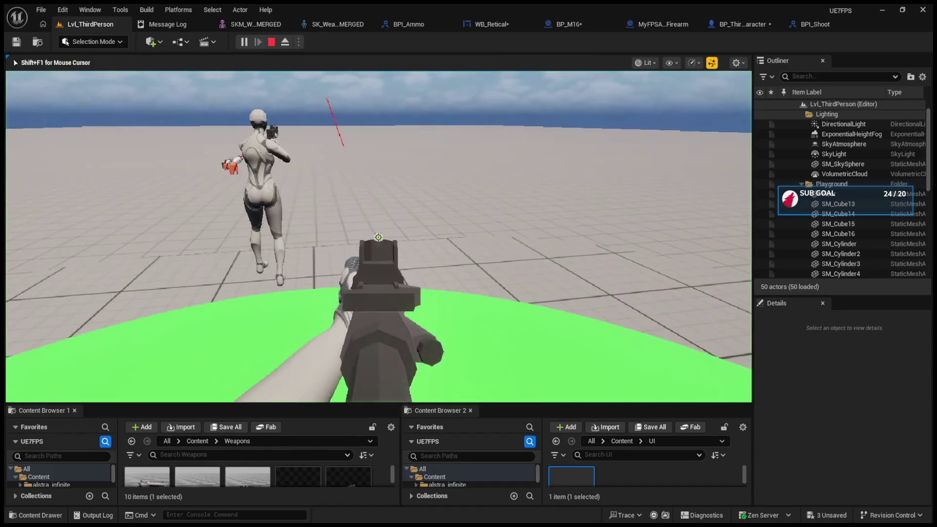
key(Escape)
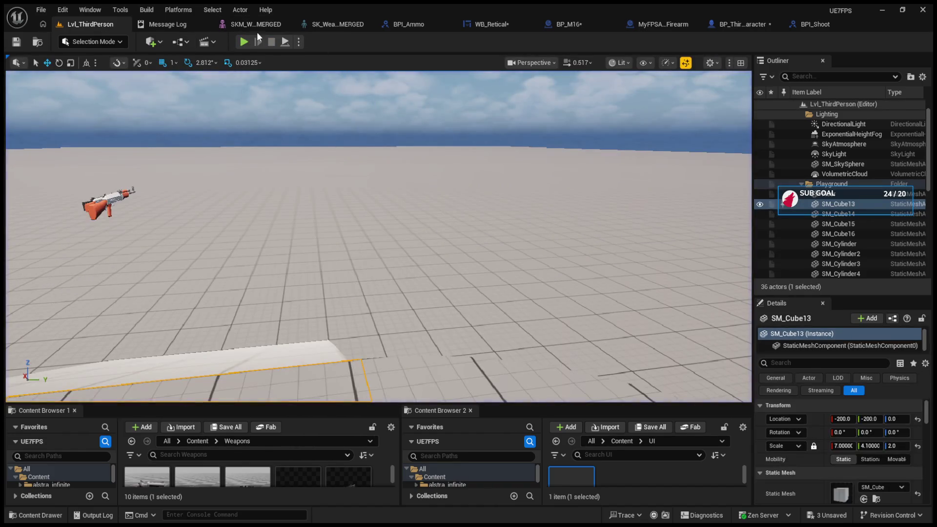
Add a Print String printing Hello on Cast Failed, compile, and play-test again
click(479, 26)
mouse_move(484, 346)
mouse_down()
mouse_move(448, 348)
mouse_move(459, 407)
mouse_up()
drag(530, 419, 723, 234)
click(78, 42)
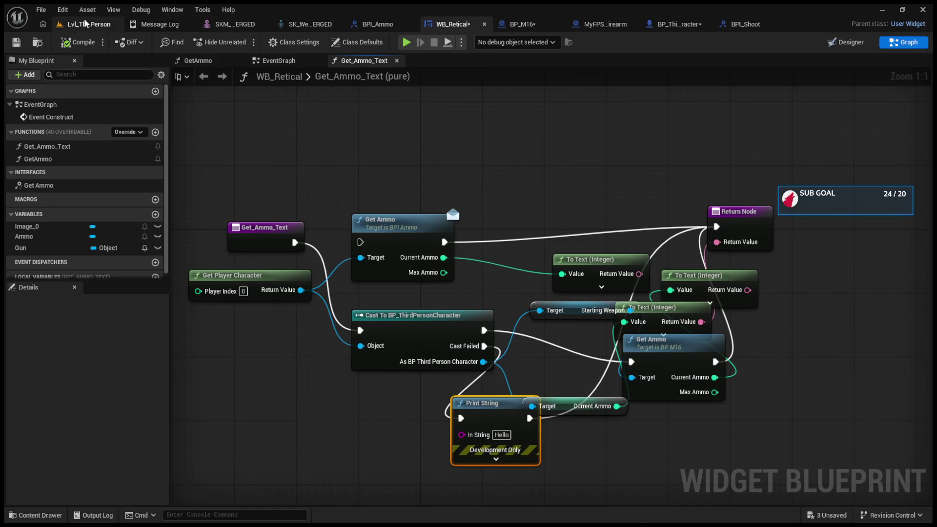
click(86, 23)
click(244, 41)
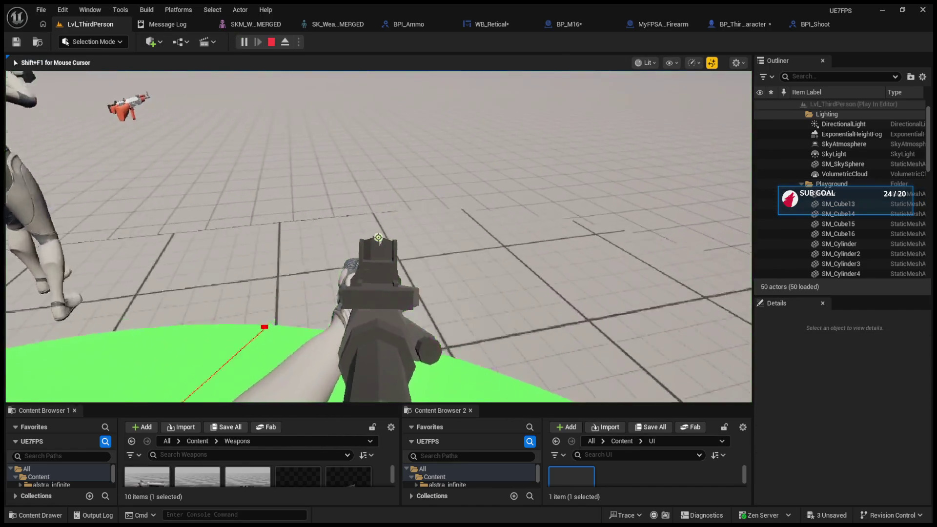
key(Escape)
Look over the BPI_Shoot, firearm and BP_M16 blueprints before returning to WB_Retical
click(795, 23)
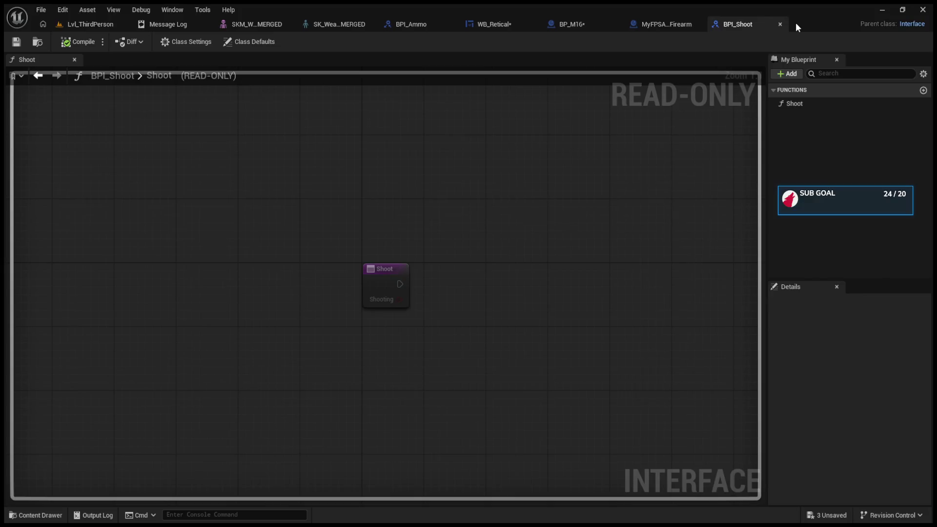
click(664, 24)
click(566, 24)
click(479, 24)
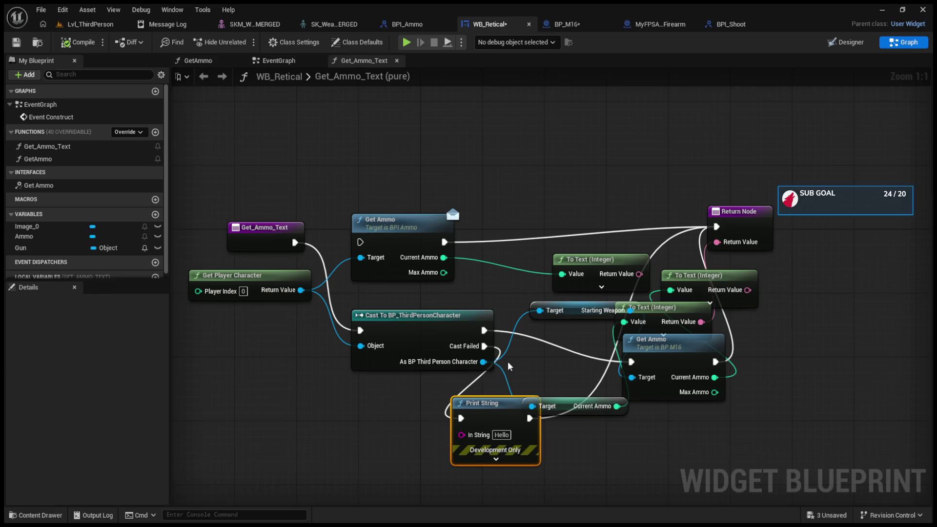
Delete the Get Ammo, Print String, To Text and Starting Weapon nodes from Get_Ammo_Text
drag(442, 329, 388, 368)
mouse_move(530, 346)
mouse_down()
mouse_move(563, 361)
mouse_move(765, 393)
mouse_move(520, 250)
mouse_move(521, 263)
mouse_up()
key(Delete)
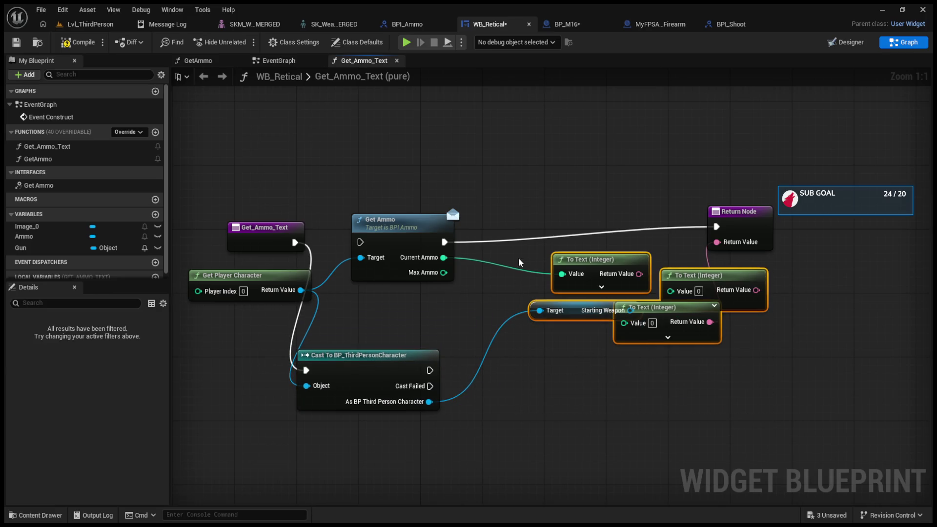
key(Delete)
Wire the cast directly to the Return Node and return the placeholder text 'Poop'
mouse_move(378, 365)
mouse_down()
mouse_move(423, 335)
mouse_move(427, 321)
mouse_move(464, 317)
mouse_up()
mouse_move(392, 338)
mouse_down()
mouse_move(262, 370)
mouse_move(388, 281)
mouse_up()
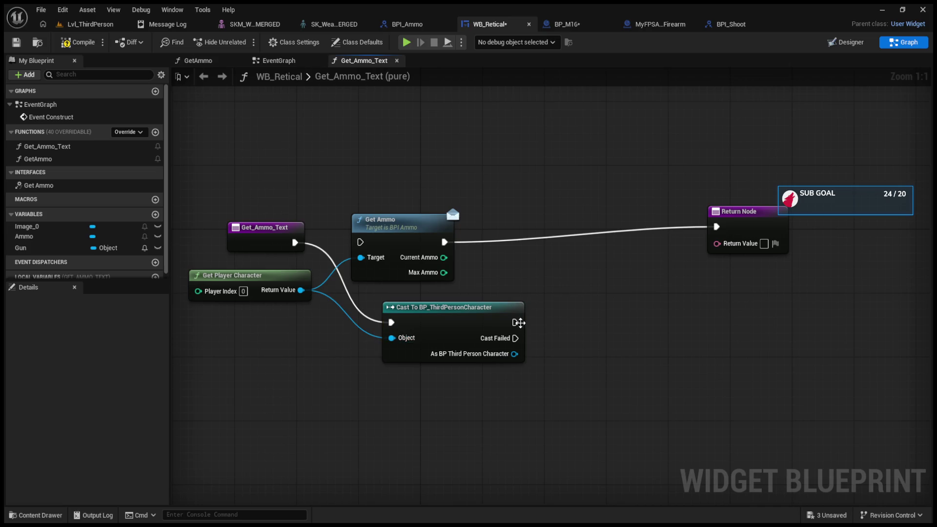
drag(519, 323, 717, 227)
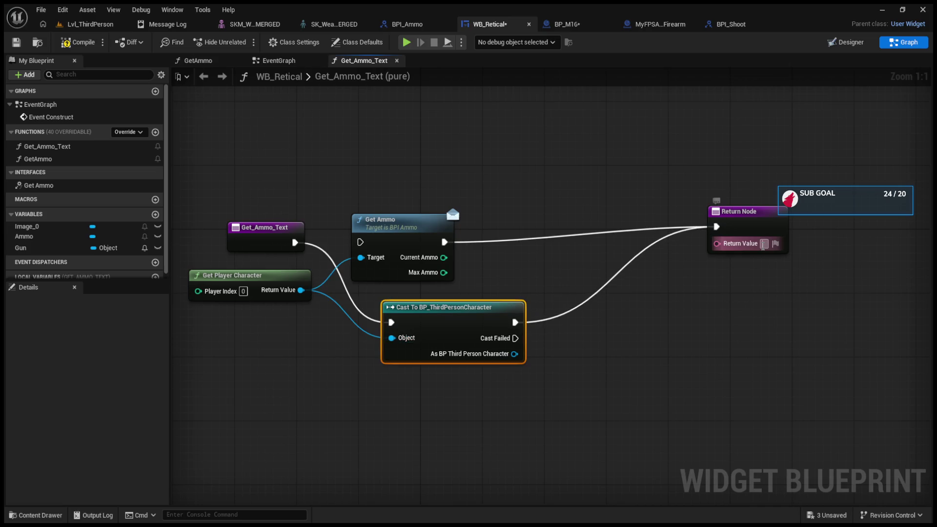
text(Poop)
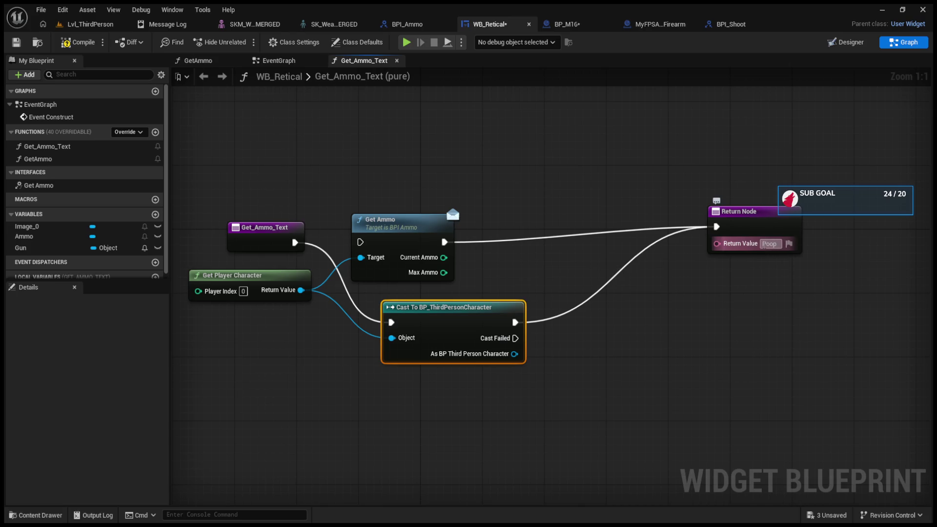
key(Return)
Play-test the level, walking forward toward the rifle, then stop
click(122, 24)
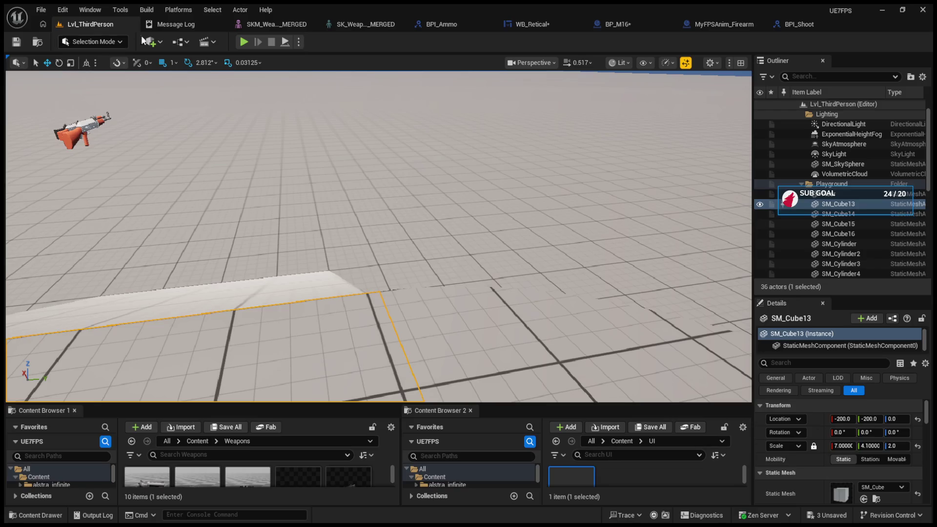
click(243, 42)
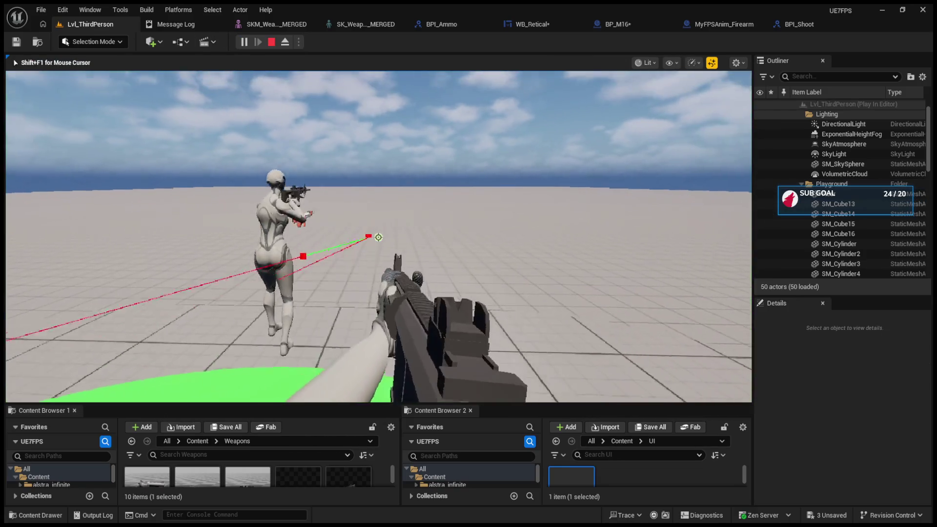
key(w)
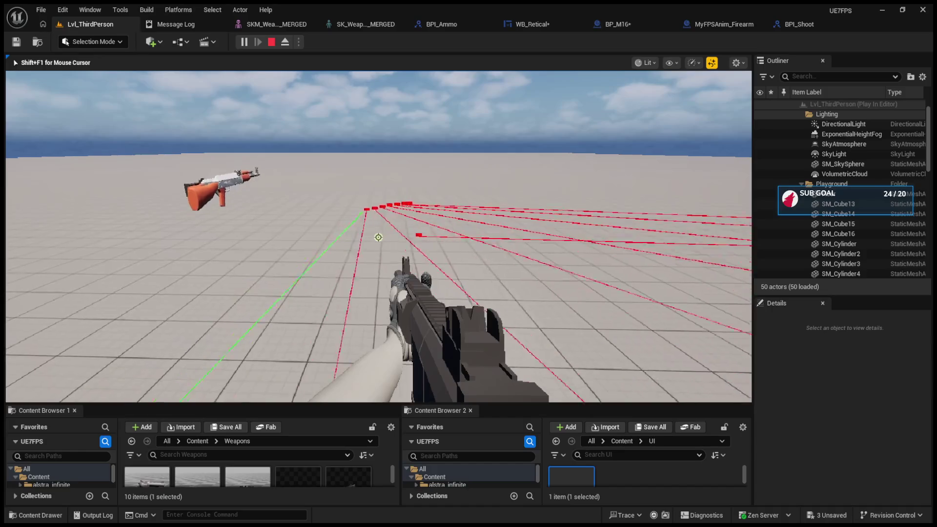
key(Escape)
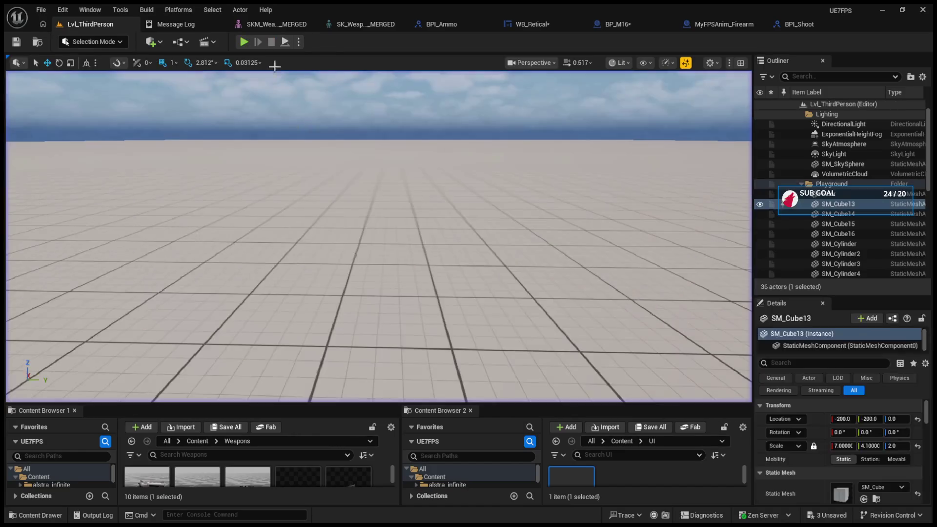
Review the WB_Retical, BP_M16, firearm and interface blueprints, closing the firearm blueprint
click(544, 27)
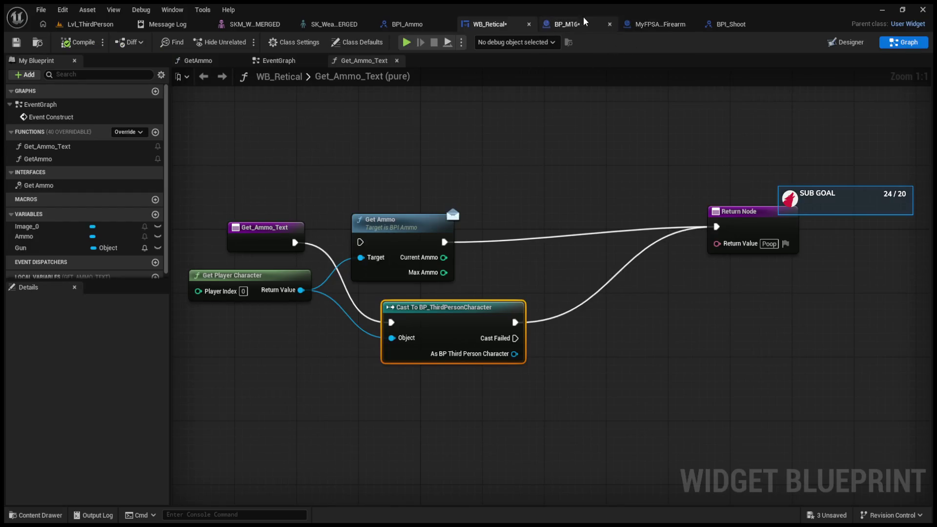
click(546, 24)
click(639, 25)
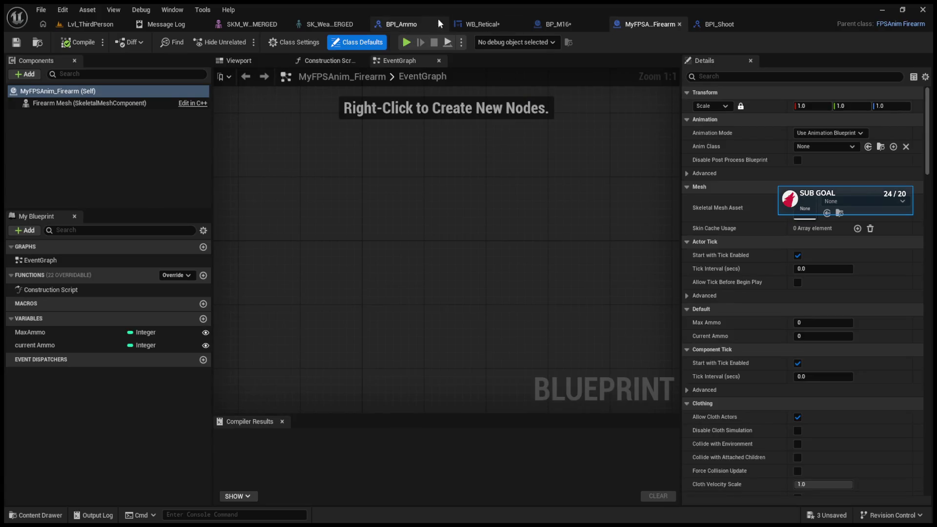
click(396, 23)
click(506, 25)
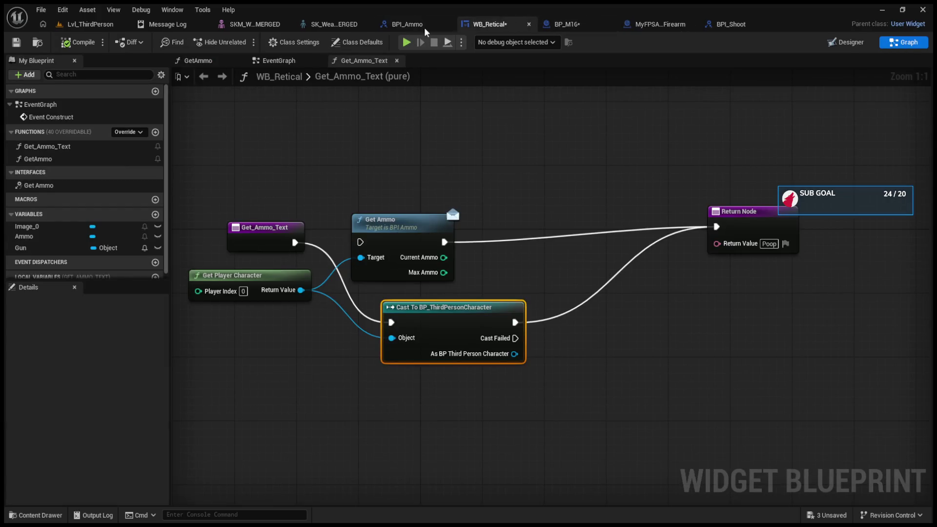
click(651, 25)
click(690, 24)
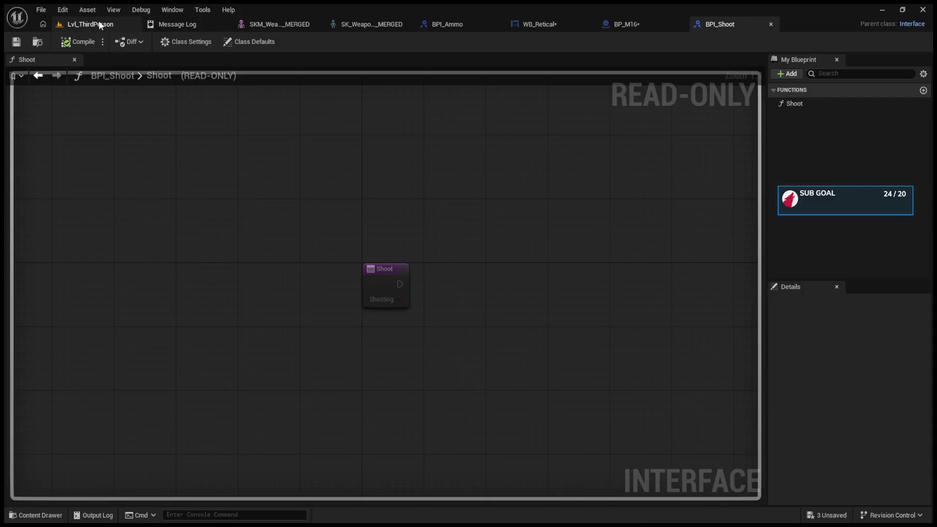
Open BP_ThirdPersonCharacter from the ThirdPerson > Blueprints folder in the Content Browser
click(90, 24)
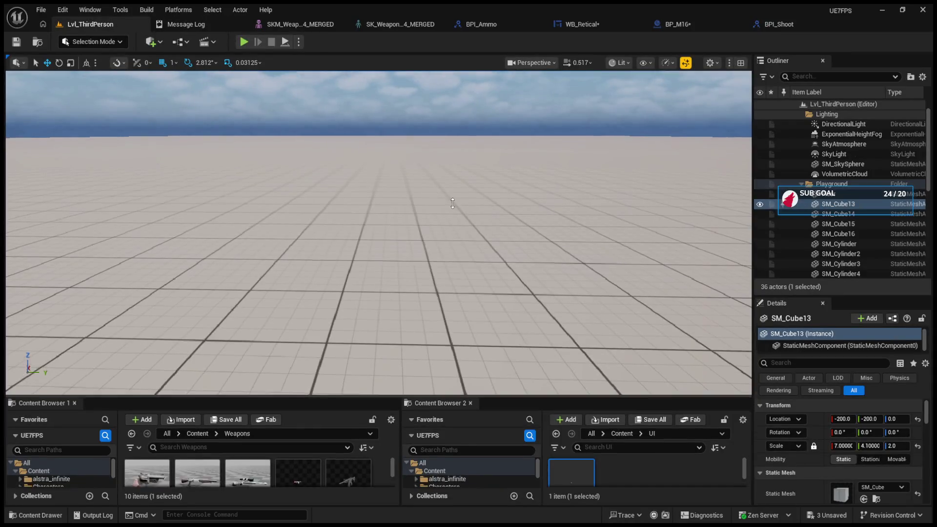
drag(474, 399, 474, 195)
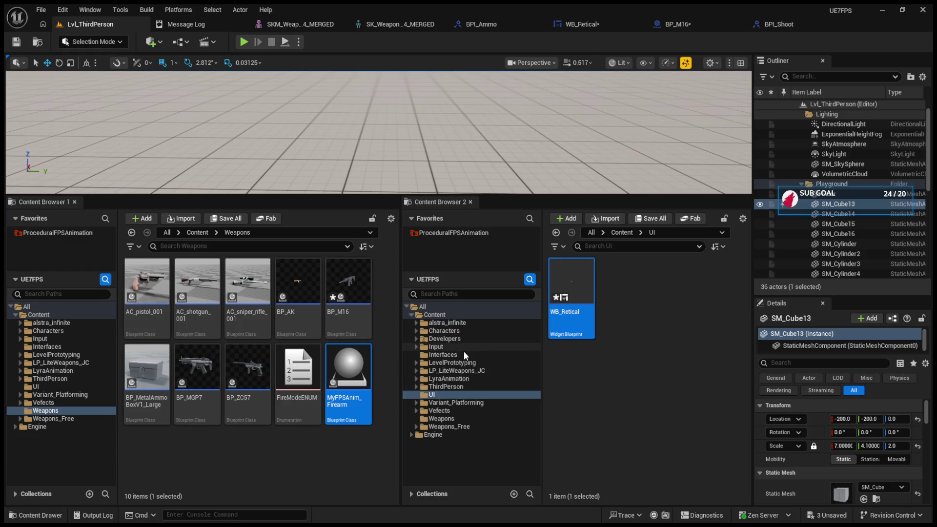
click(453, 386)
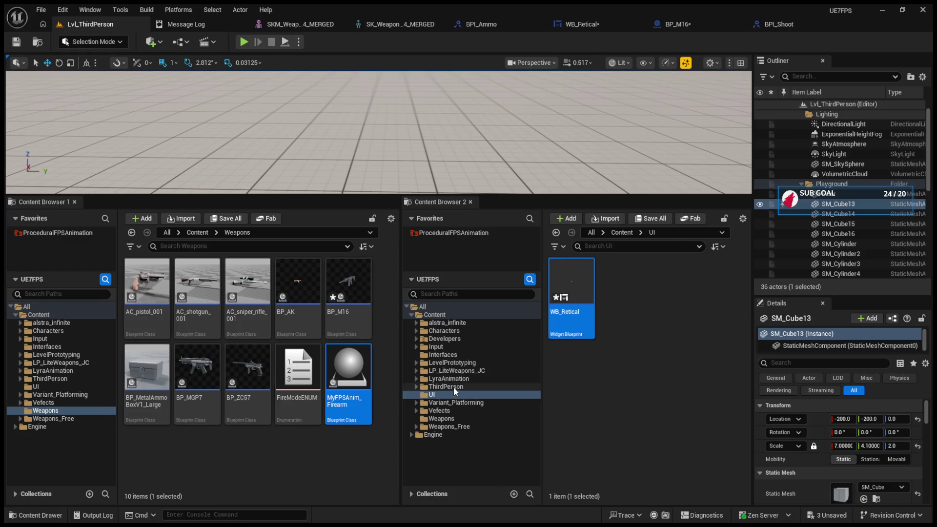
double_click(569, 317)
click(625, 307)
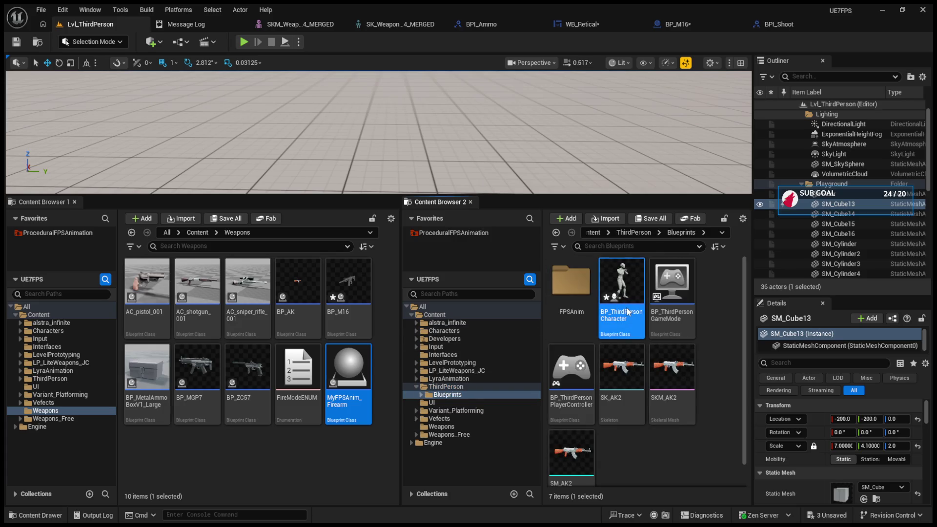
double_click(628, 312)
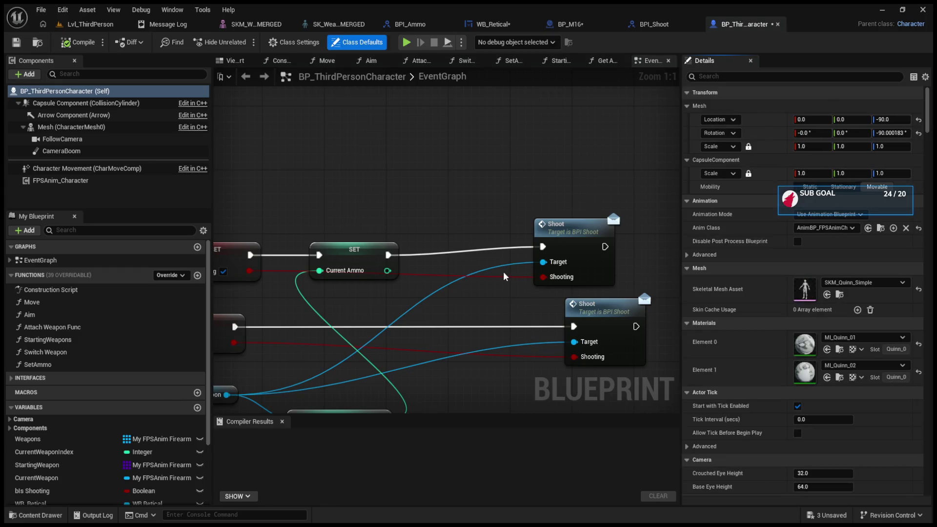
Place Get Player Controller under Event BeginPlay, wired to WB Retical's Owning Player
scroll(504, 277, down, 5)
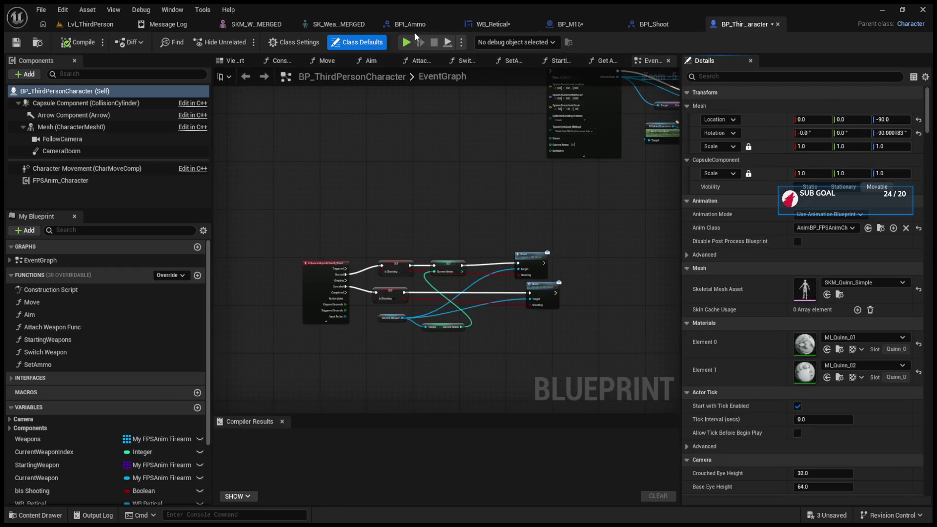
click(569, 26)
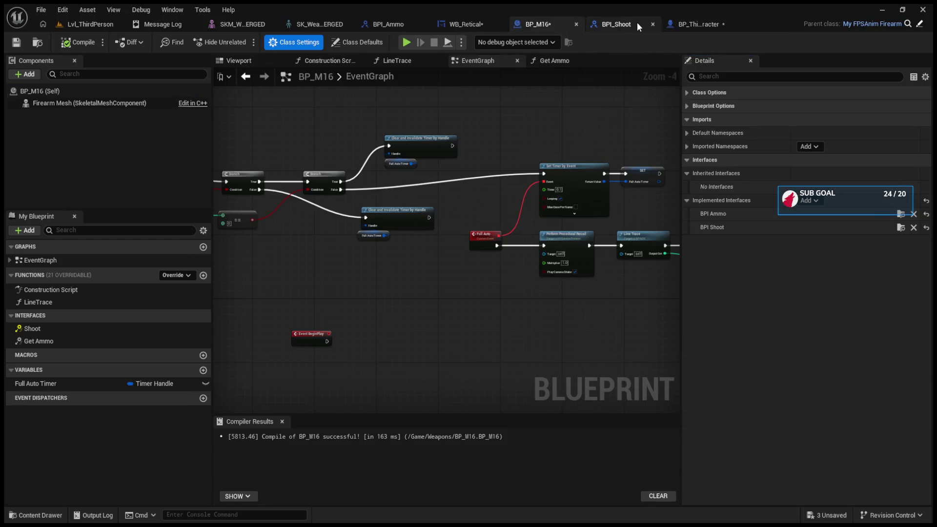
click(678, 23)
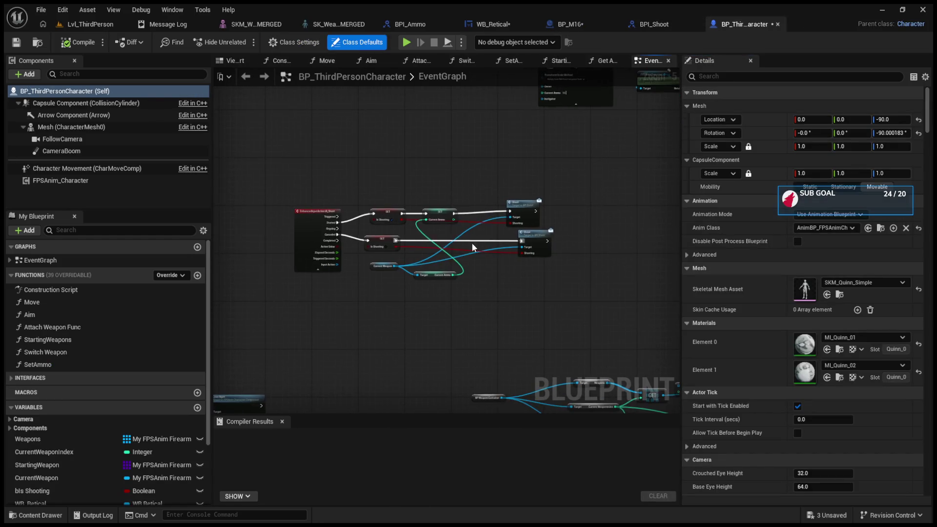
scroll(473, 242, down, 5)
scroll(351, 228, up, 8)
scroll(350, 228, up, 3)
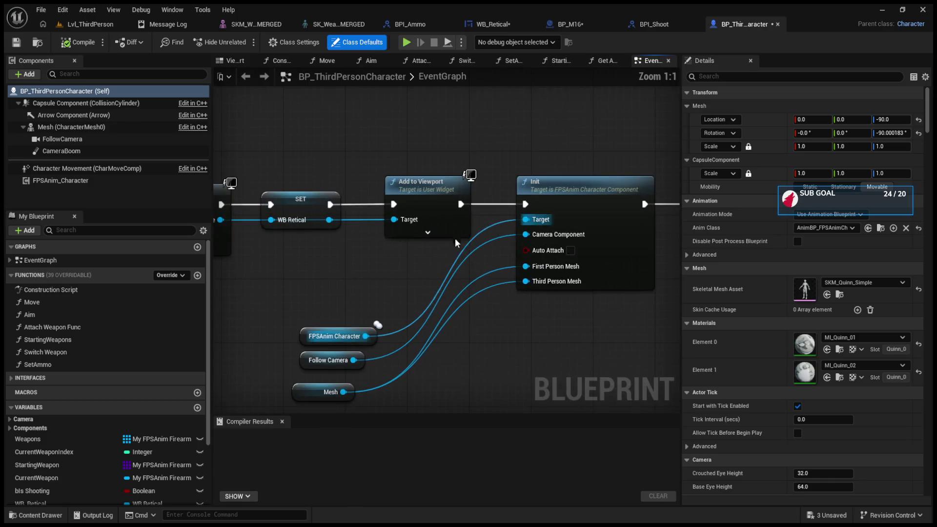
drag(437, 250, 615, 263)
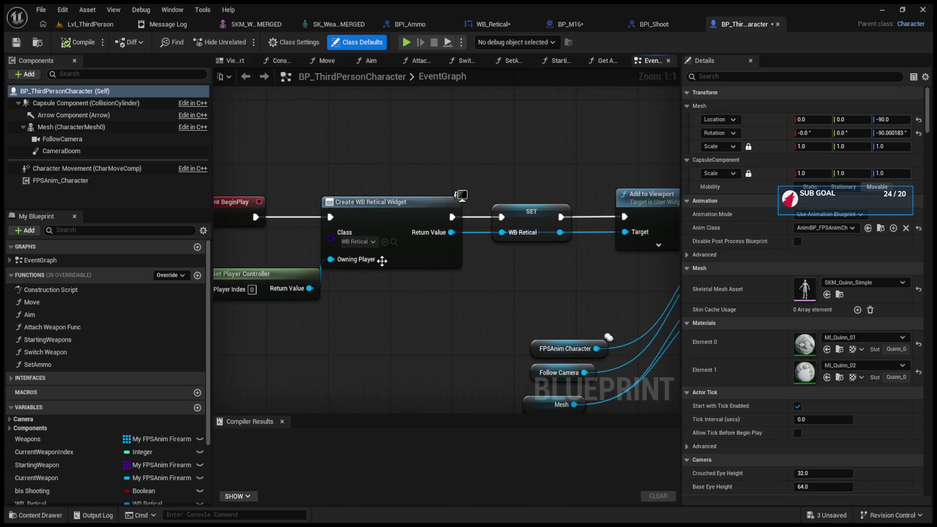
drag(309, 326, 458, 326)
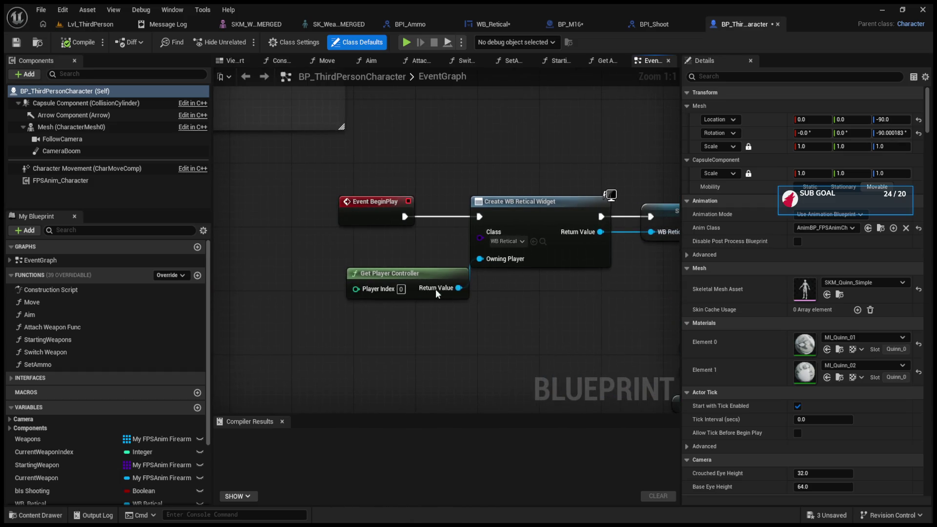
drag(419, 275, 334, 275)
drag(476, 258, 409, 321)
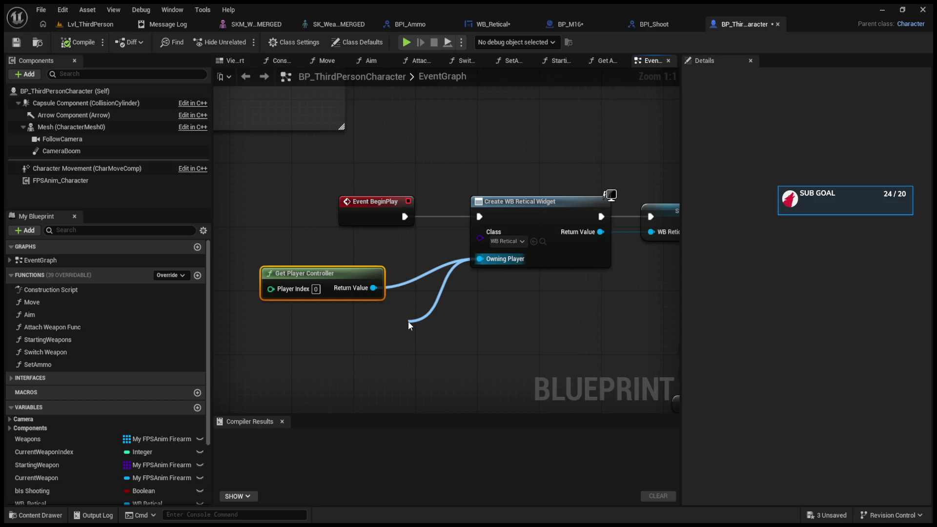
mouse_move(408, 322)
mouse_down()
mouse_move(346, 286)
mouse_move(380, 278)
mouse_up()
click(521, 23)
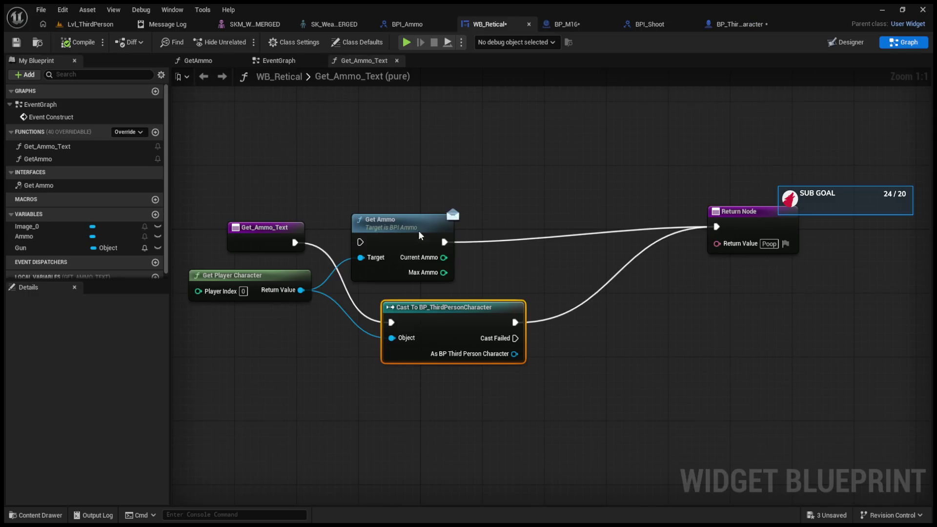
Connect Get Player Character to the cast's Object input and compile
drag(328, 253, 301, 288)
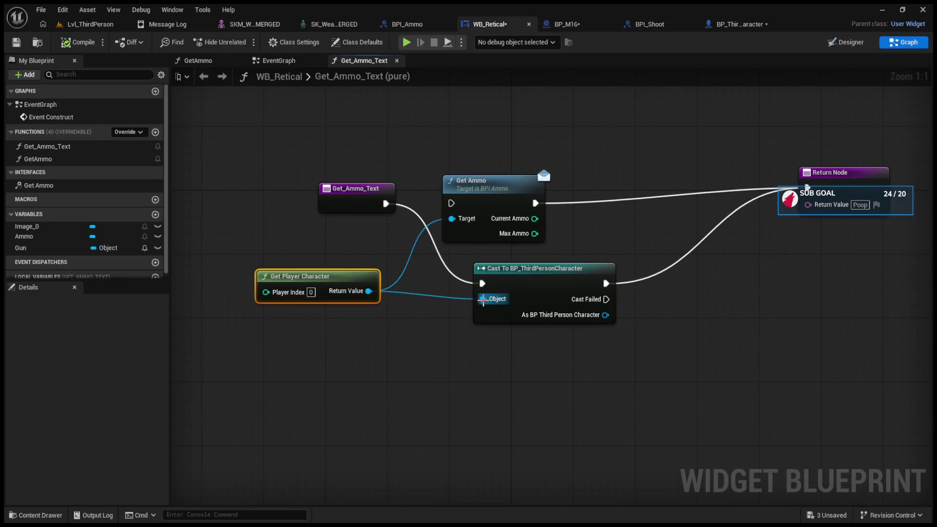
drag(482, 299, 393, 362)
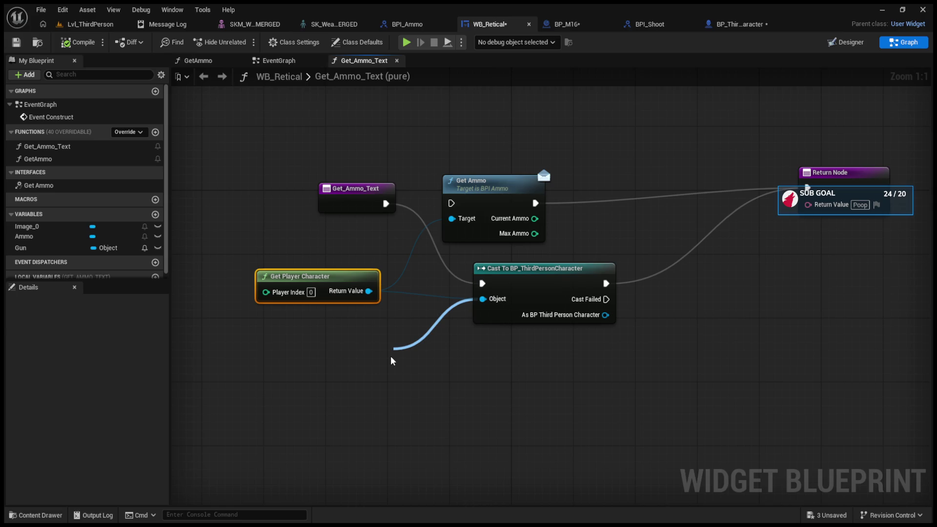
drag(393, 361, 393, 361)
click(78, 43)
drag(370, 291, 482, 299)
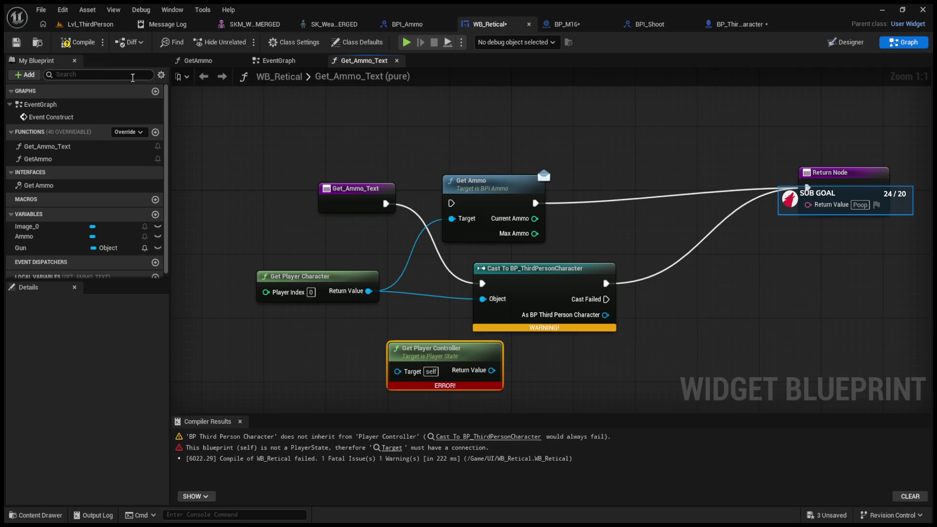
click(78, 43)
Return the cast character's Current Ammo as text from Get_Ammo_Text and compile
drag(605, 315, 647, 315)
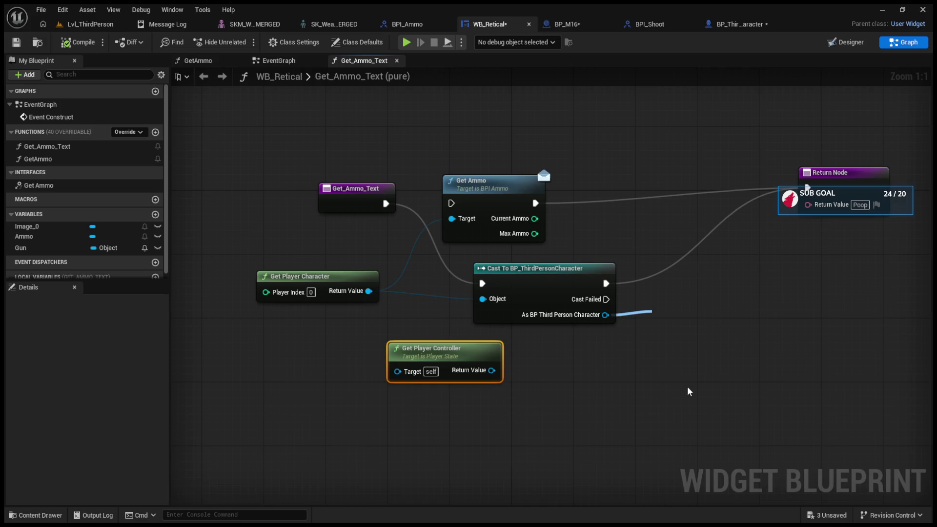
drag(746, 319, 808, 204)
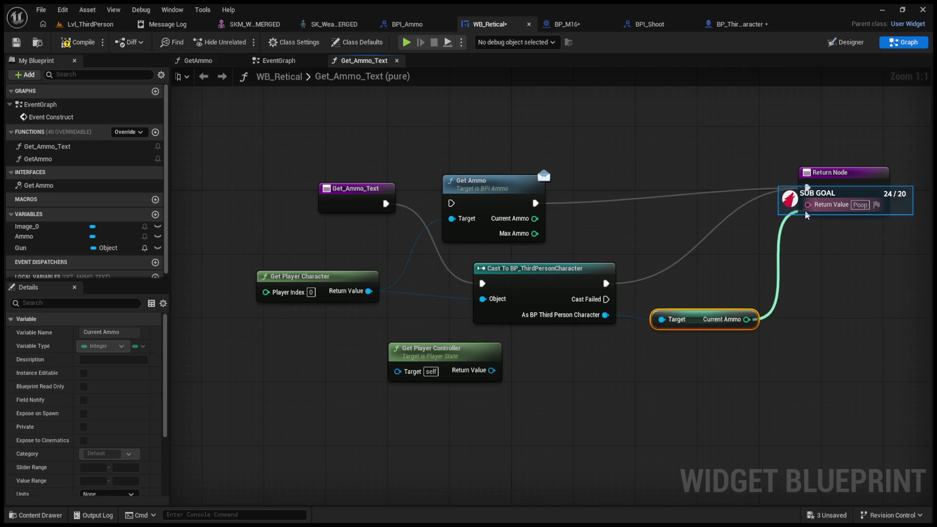
click(83, 43)
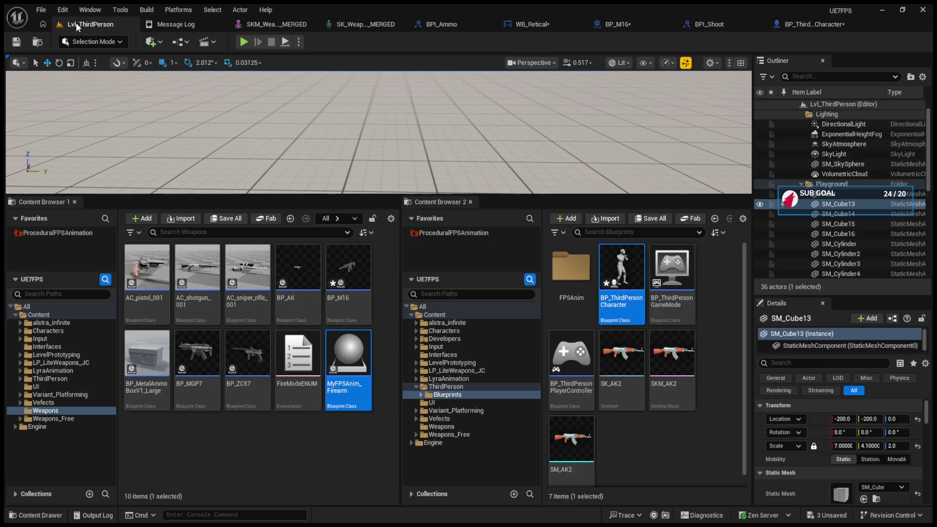
Play-test the level, firing in the viewport, then stop
key(alt+p)
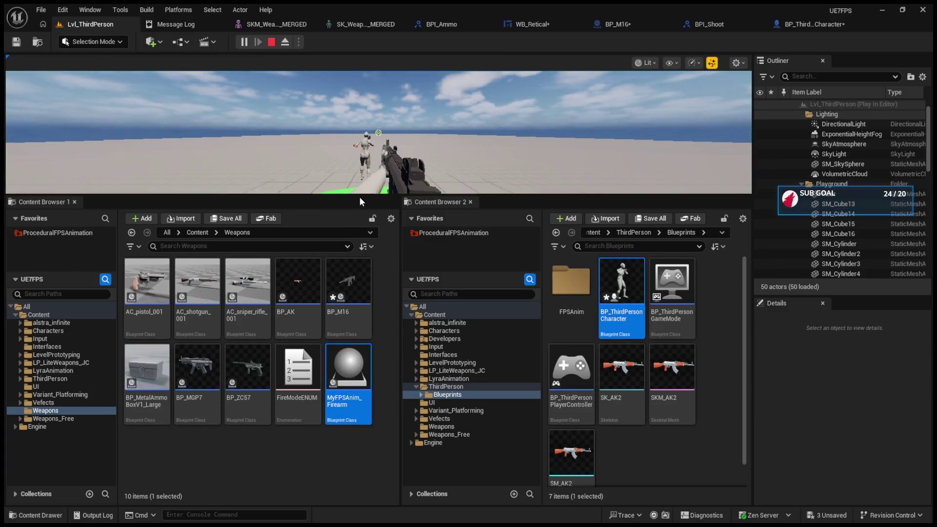
drag(388, 374, 388, 377)
click(404, 323)
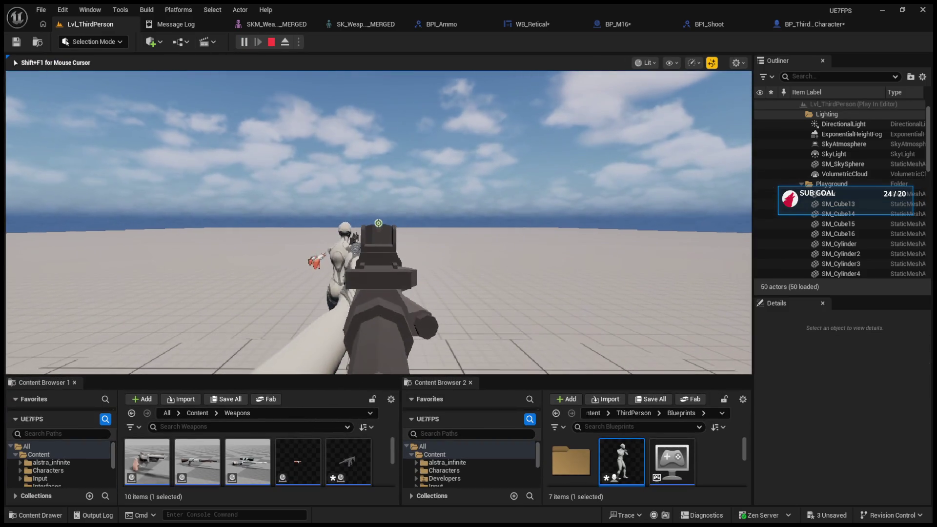
key(Escape)
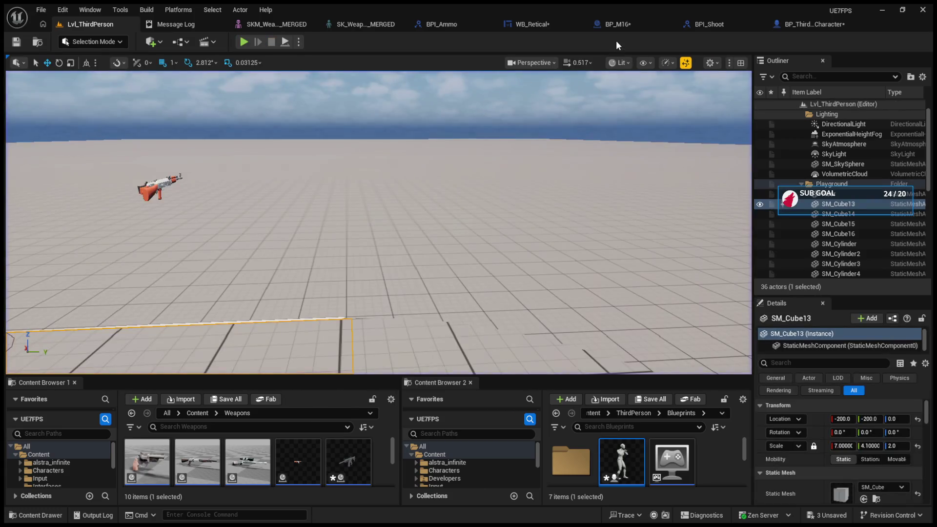
Inspect BP_M16's Get Ammo function, then play-test the level again
click(620, 29)
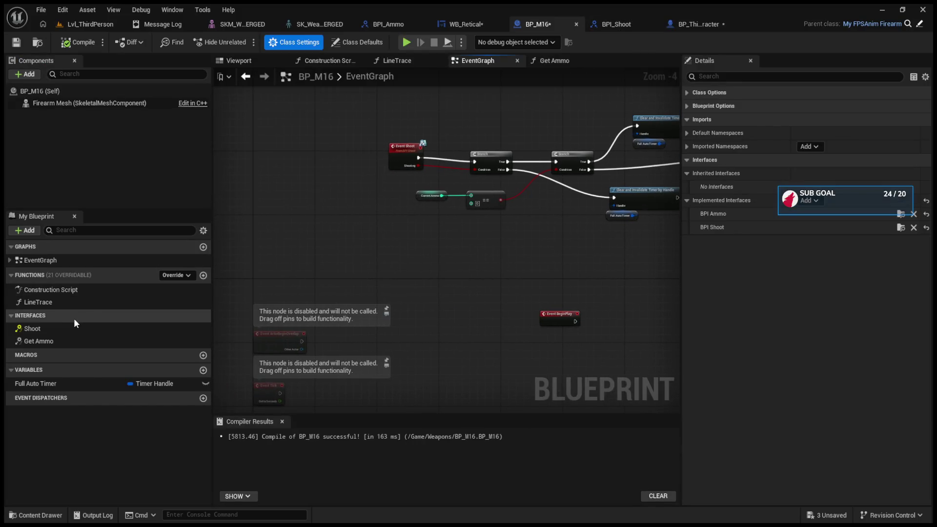
double_click(75, 340)
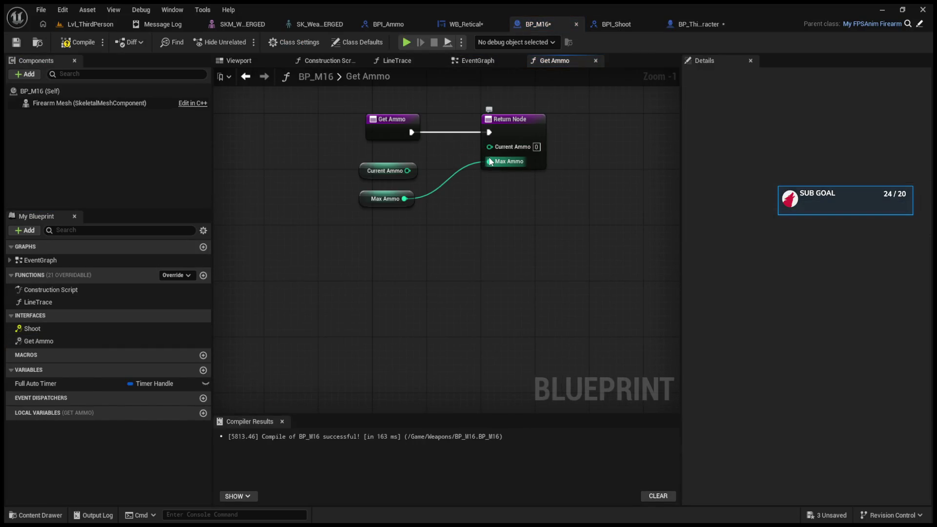
click(81, 25)
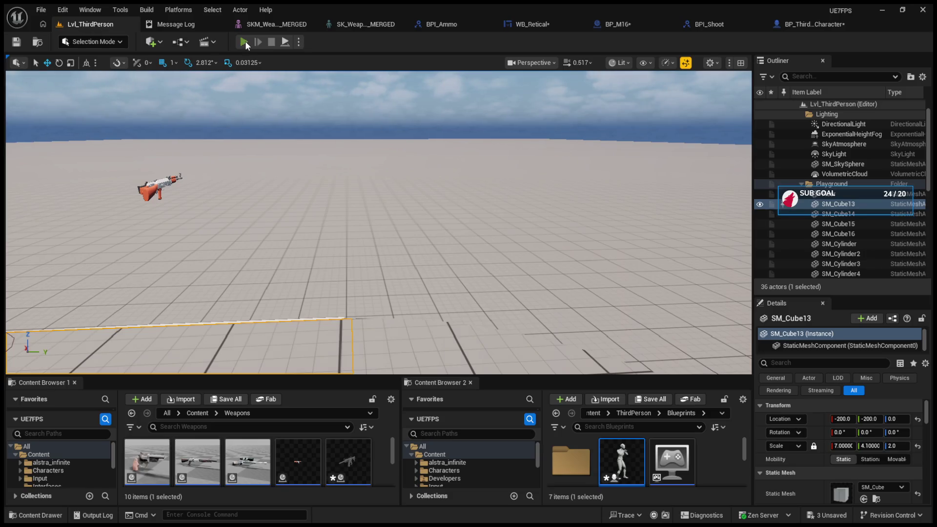
click(244, 42)
key(Escape)
Browse the BPI_Ammo and BPI_Shoot interfaces, then open WB_Retical's Designer
click(451, 25)
click(566, 22)
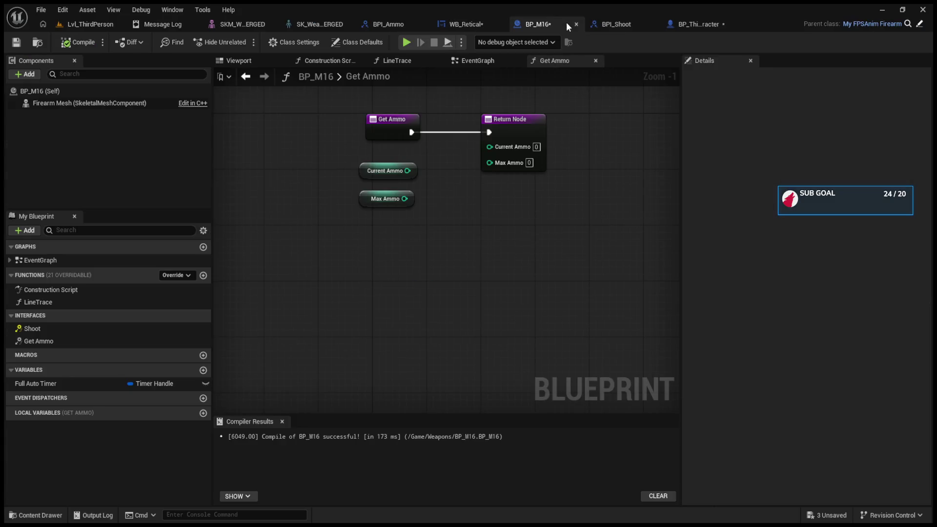
click(611, 26)
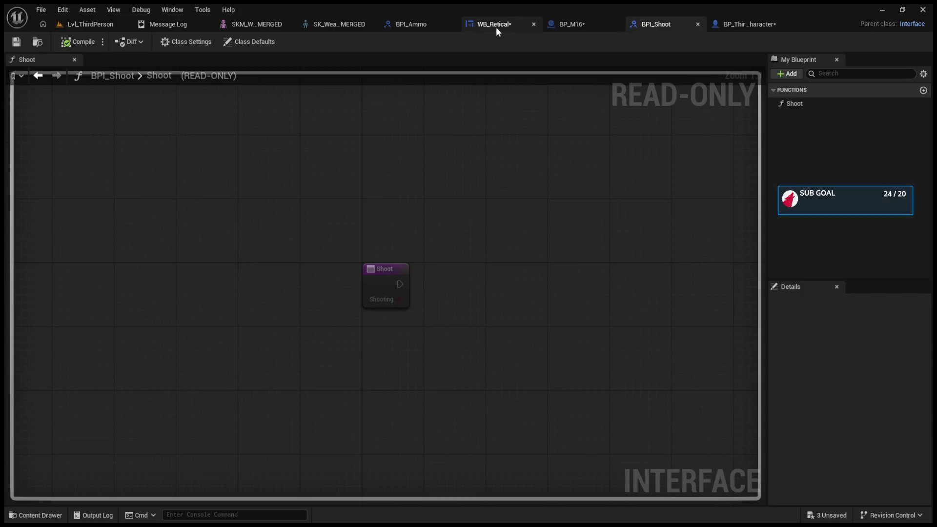
click(496, 25)
click(835, 43)
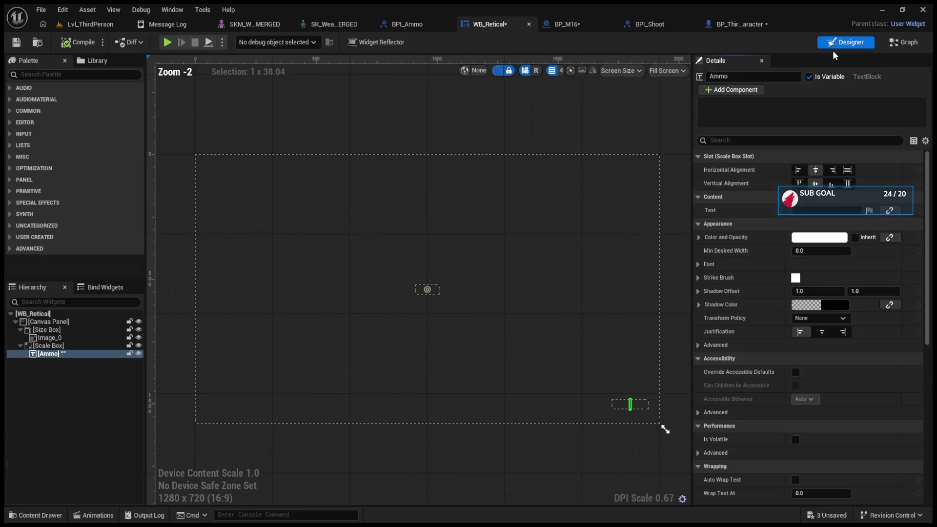
Uncheck Is Variable on the Ammo text and check its binding
click(809, 77)
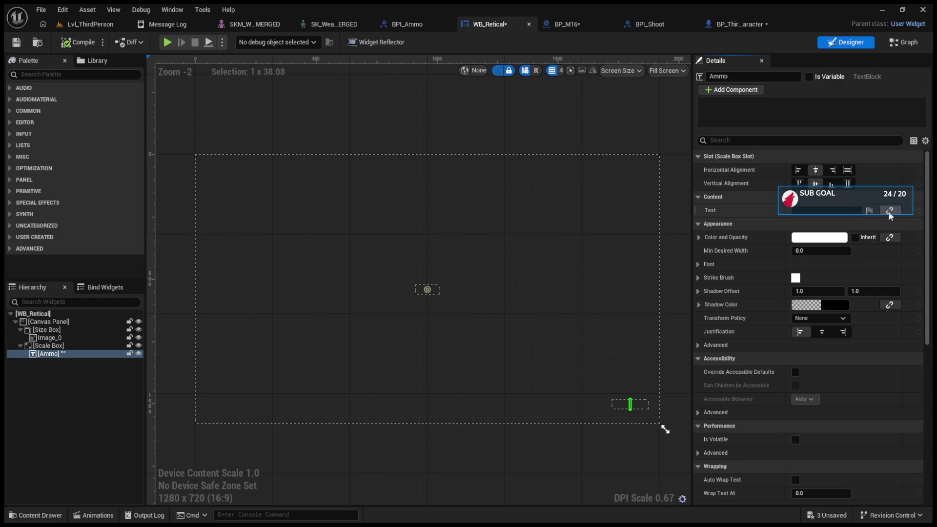
click(896, 44)
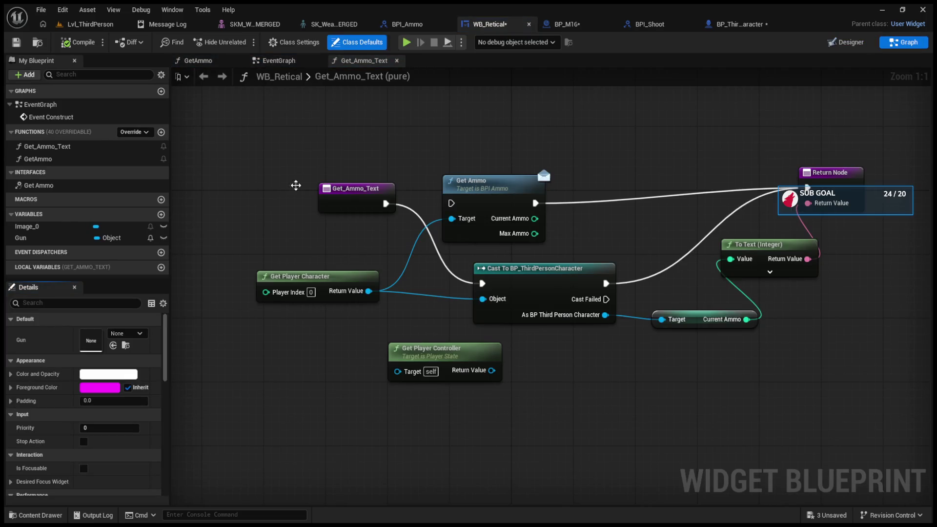
click(118, 170)
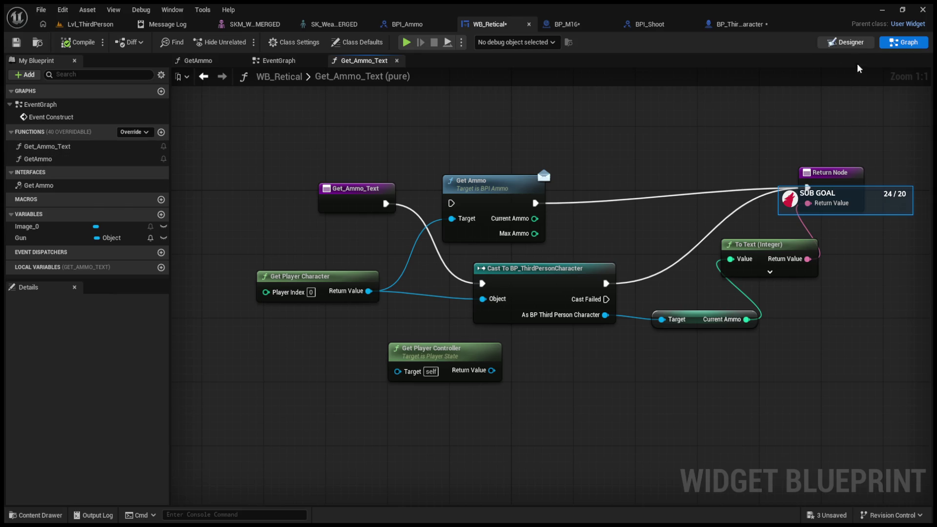
click(856, 47)
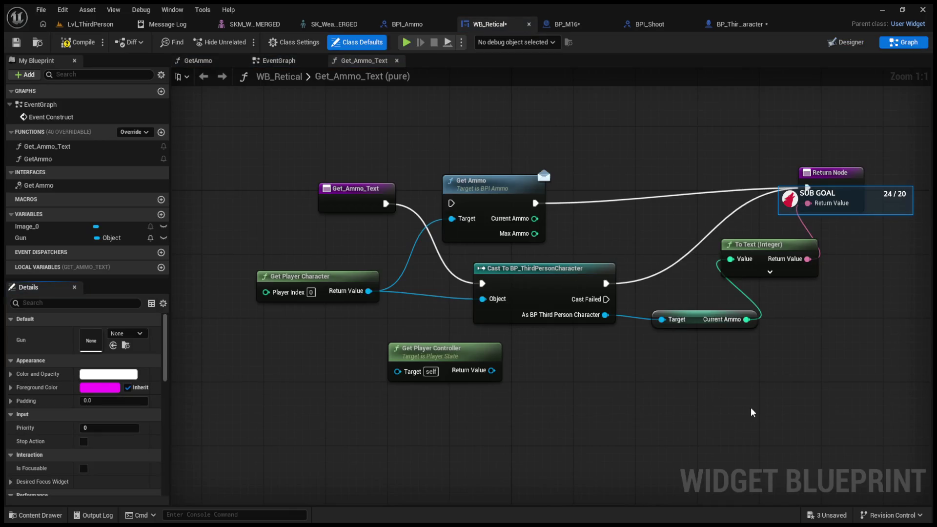
Replace the cast nodes so Get_Ammo_Text returns Get Ammo's Current Ammo as text, then compile
mouse_move(750, 406)
mouse_down()
mouse_move(258, 271)
mouse_move(431, 271)
mouse_up()
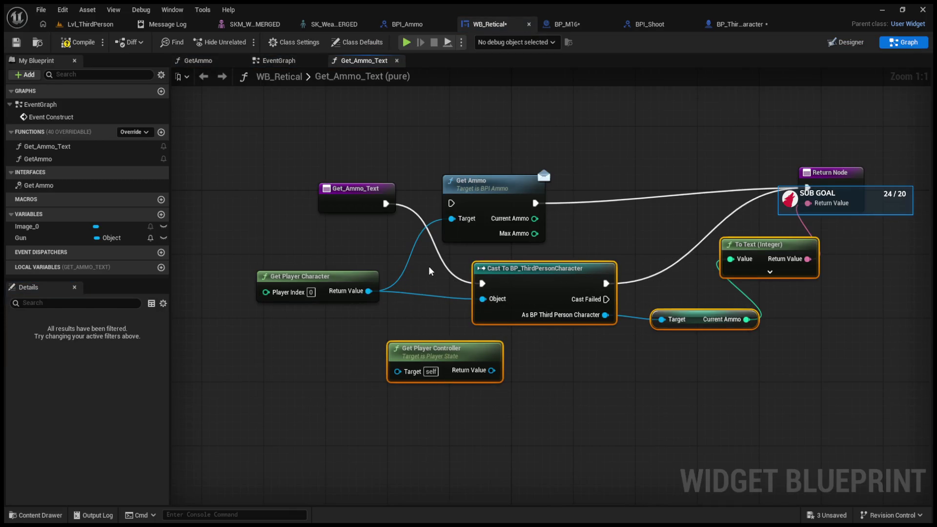
key(Delete)
drag(452, 203, 385, 204)
drag(531, 220, 808, 204)
click(78, 42)
click(92, 23)
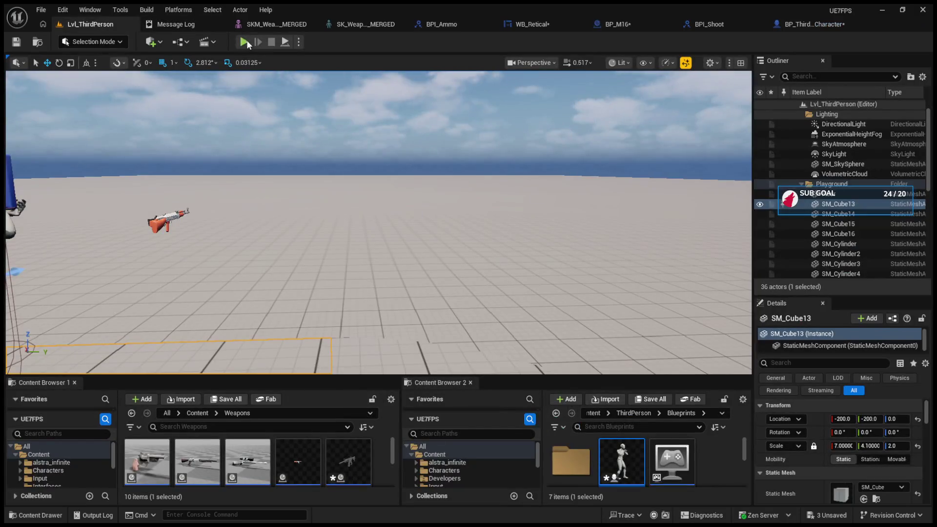
Play the level and fire repeatedly, restarting once, until the HUD ammo reads 0
click(313, 161)
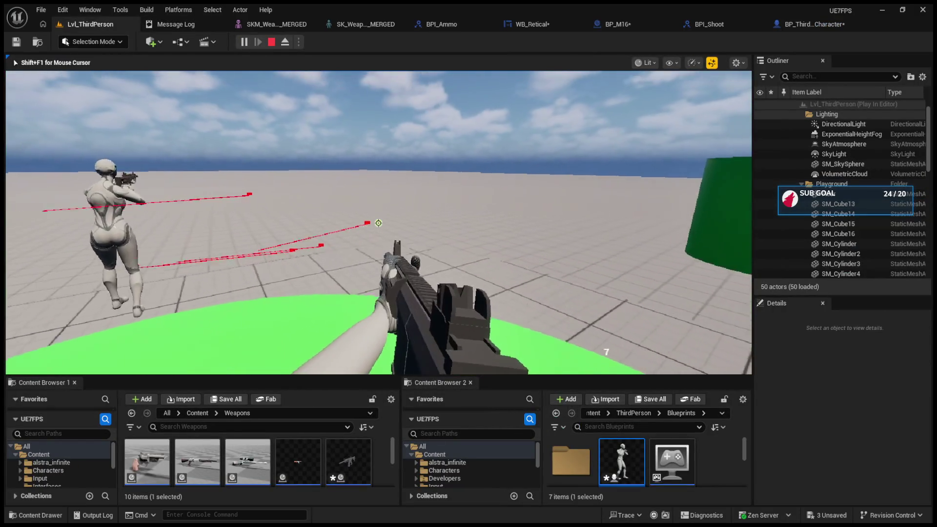
click(378, 223)
click(379, 223)
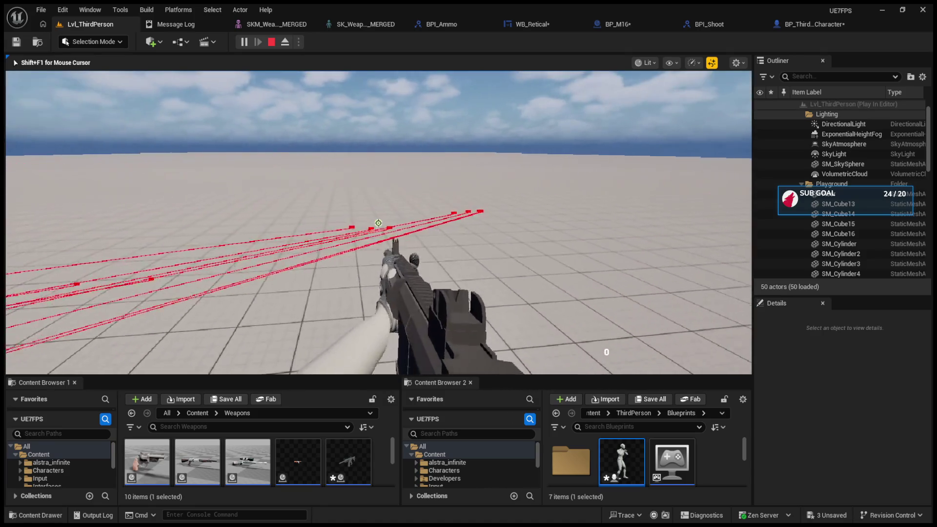
key(Escape)
click(244, 42)
click(273, 101)
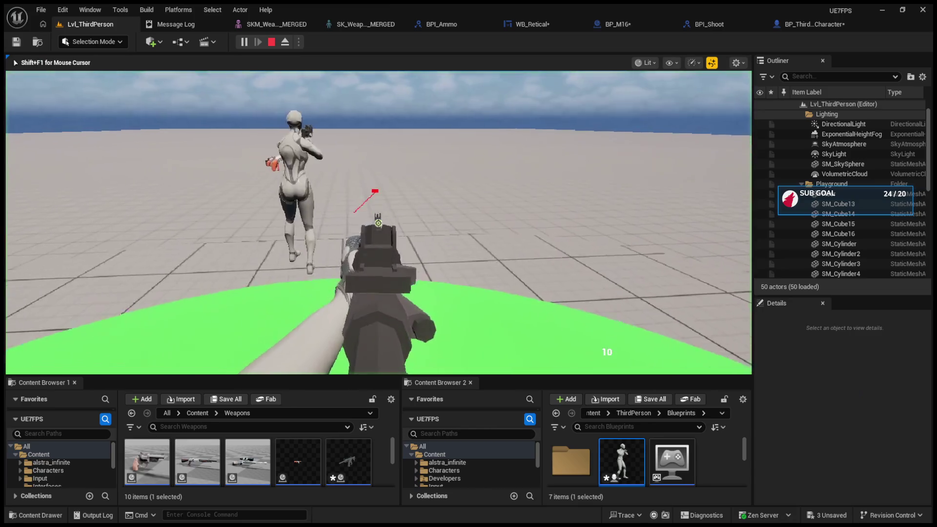
click(378, 223)
click(379, 223)
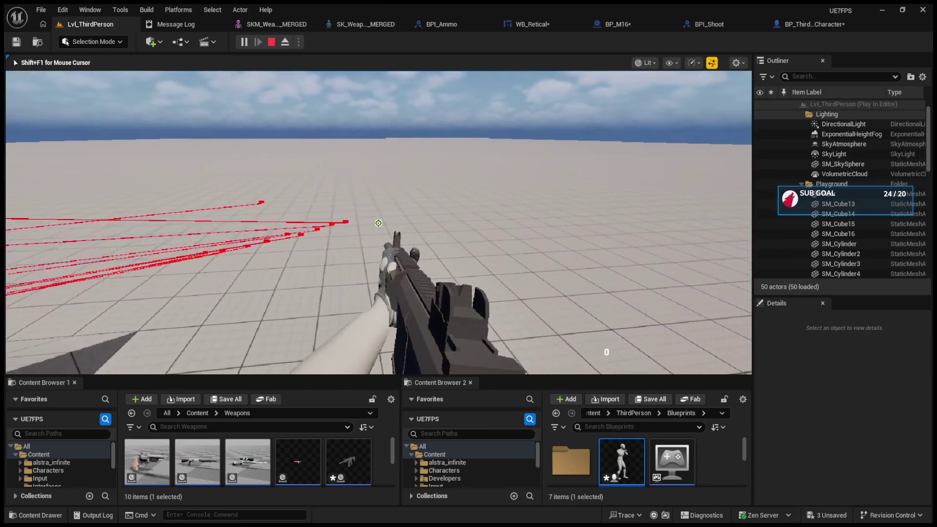
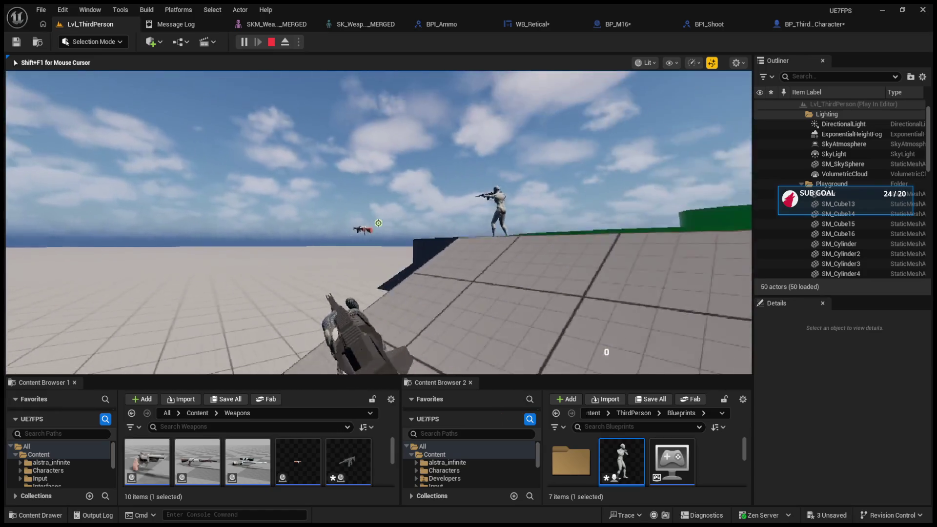
Walk into the rifle pickups during play test, stop, and bring up BP_M16's Get Ammo function
key(w)
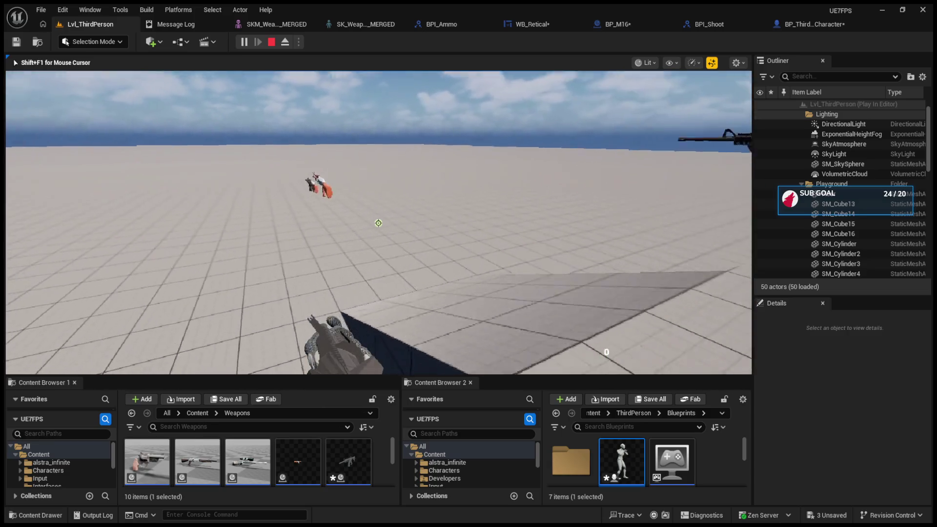
key(w)
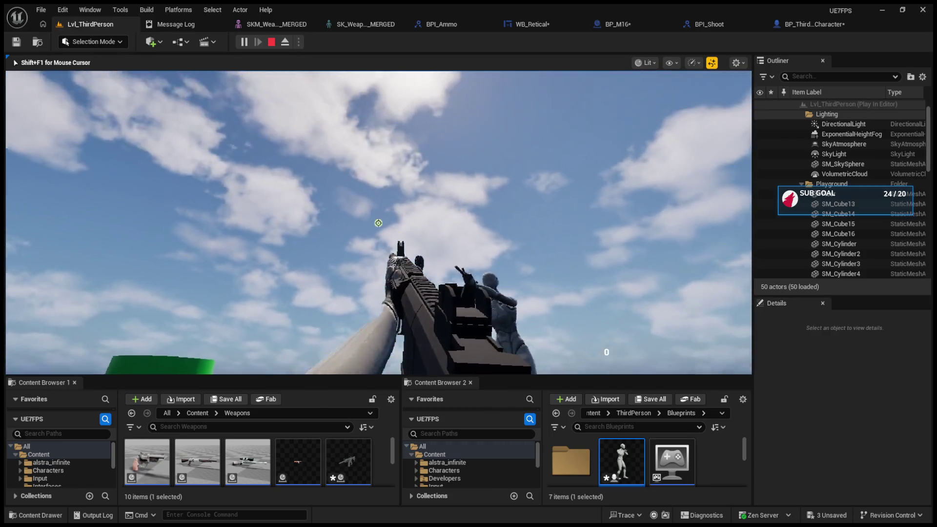
key(Escape)
click(625, 24)
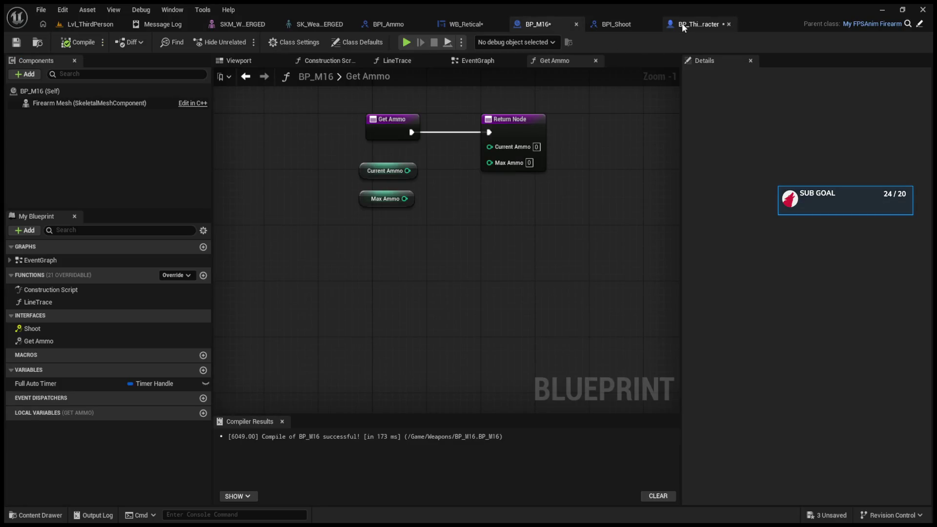
Delete the SetText and Print String ammo-display nodes in BP_ThirdPersonCharacter
click(682, 23)
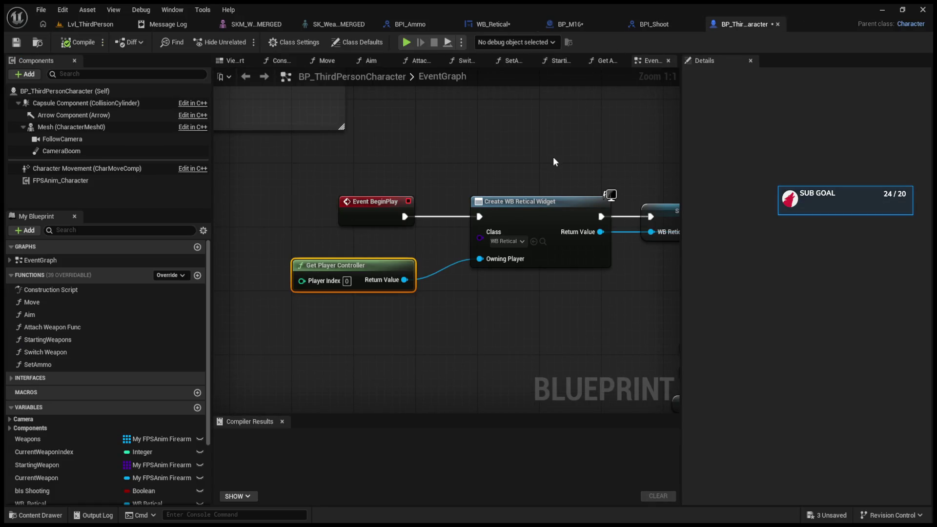
scroll(553, 156, down, 5)
scroll(515, 234, up, 5)
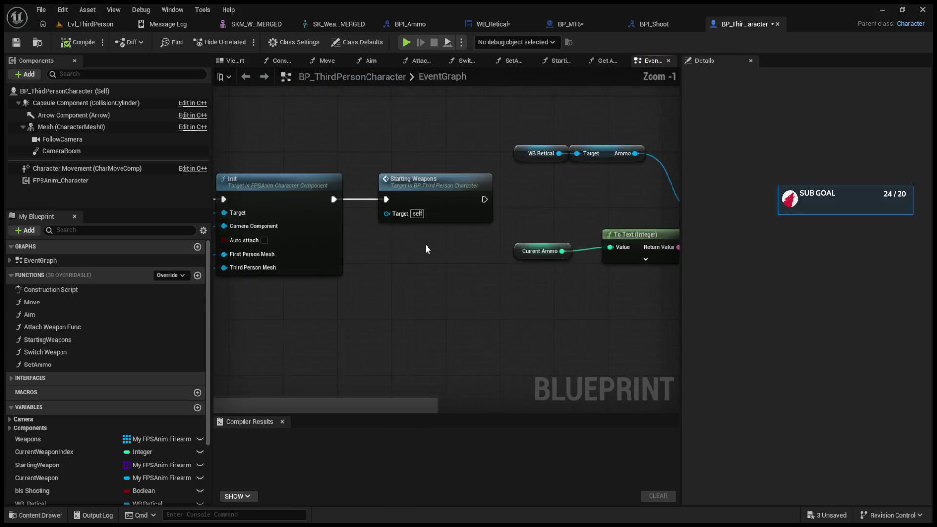
key(ctrl+a)
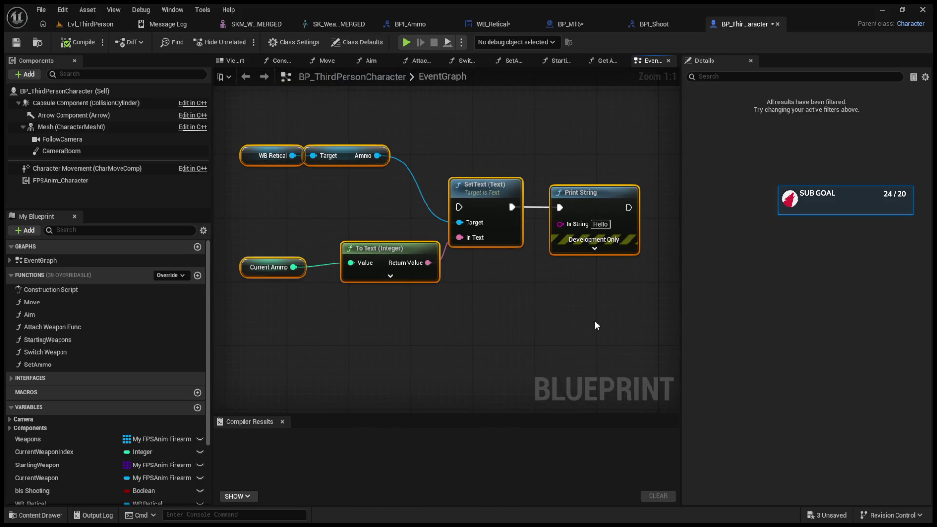
key(Delete)
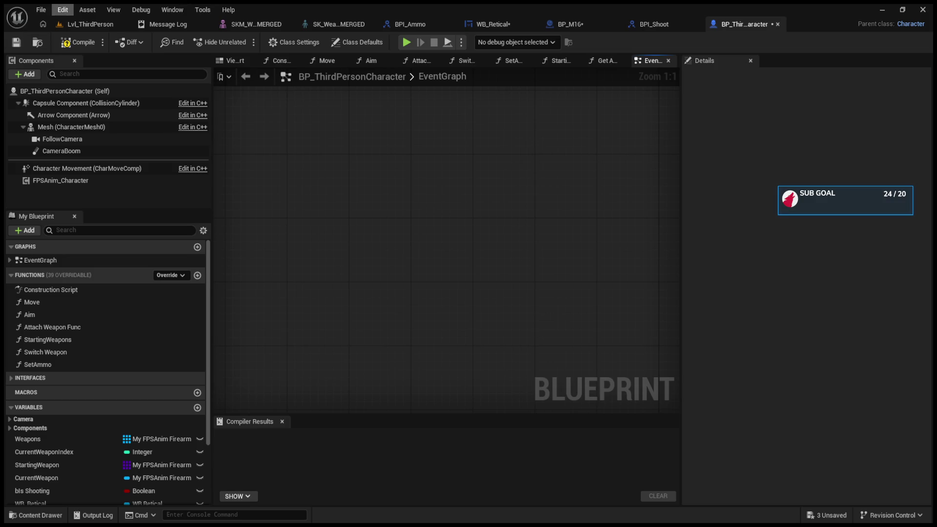
Save all assets and return to the Lvl_ThirdPerson level with a larger content browser
key(ctrl+shift+s)
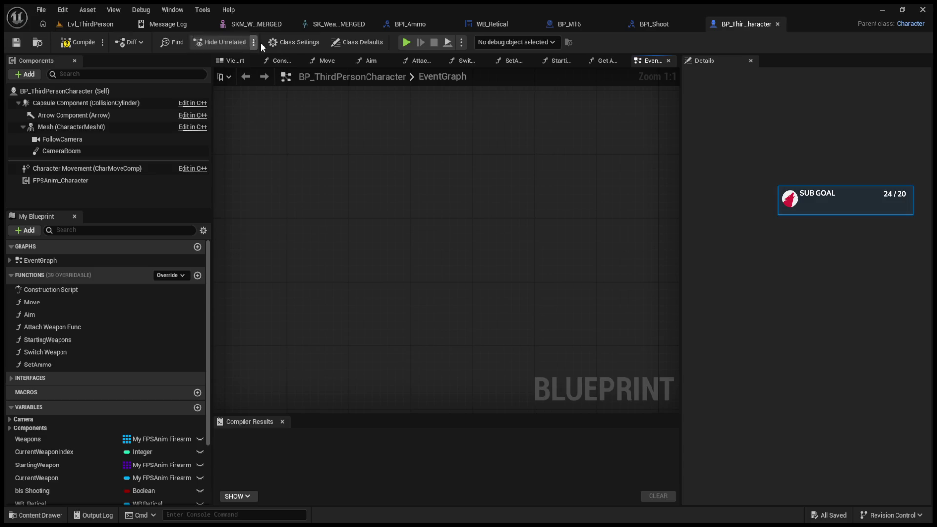
click(104, 28)
drag(627, 375, 624, 223)
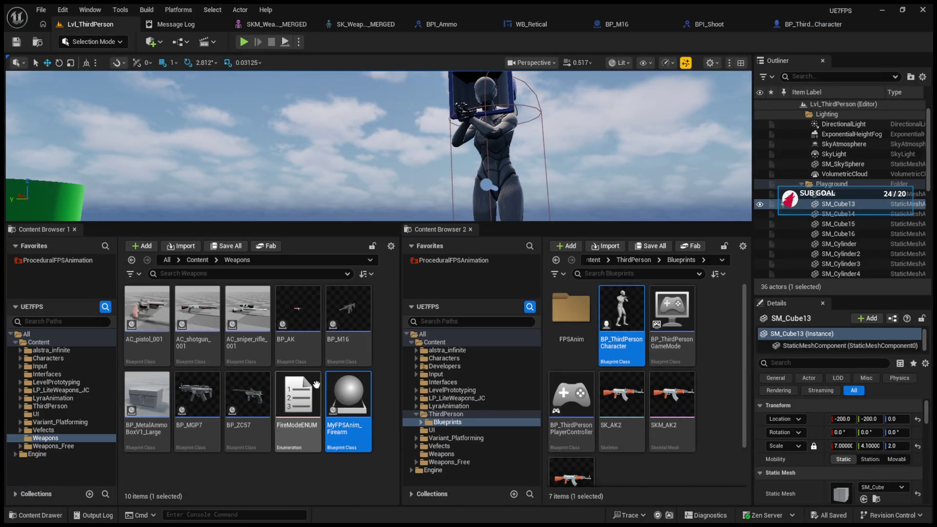
Reparent BP_AK to My FPSAnim Firearm, compile it, and delete its NewVar_0 variable
click(310, 317)
double_click(311, 317)
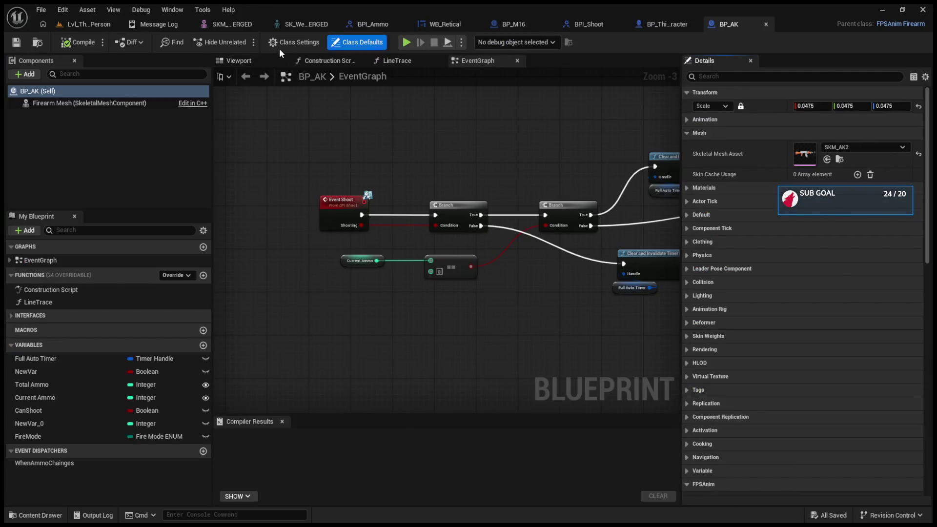
click(293, 43)
click(704, 119)
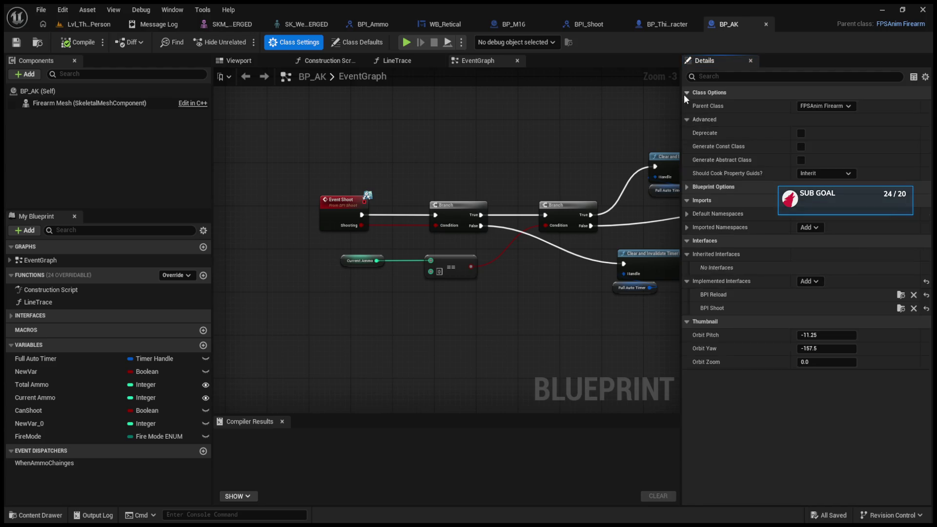
click(803, 108)
click(831, 139)
click(84, 42)
click(87, 42)
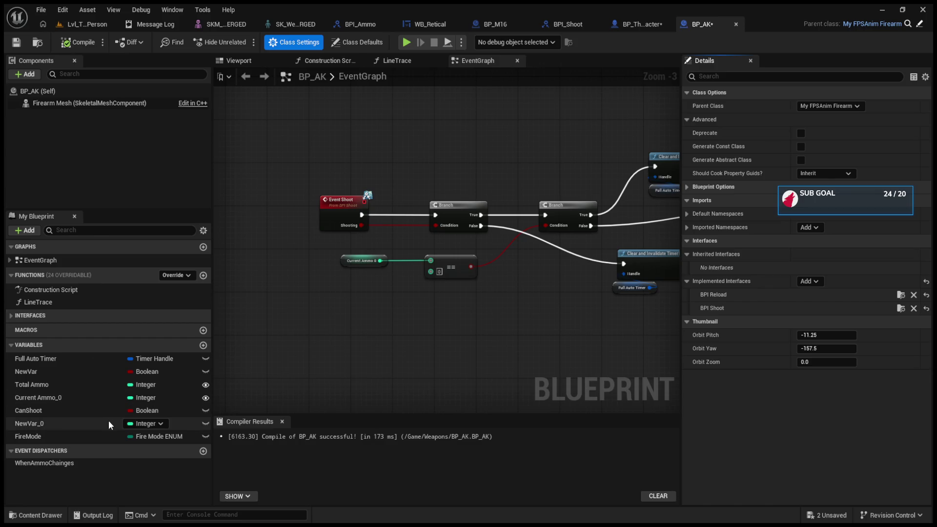
click(107, 421)
key(Delete)
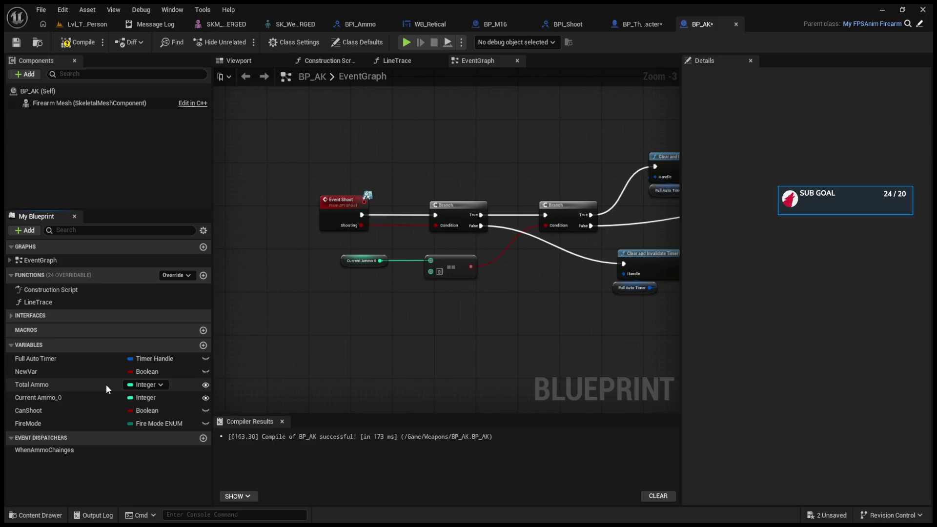
Browse BP_AK's Class Defaults, collapsing Mesh, FPSAnim and Actor categories, then return to Class Settings
click(336, 281)
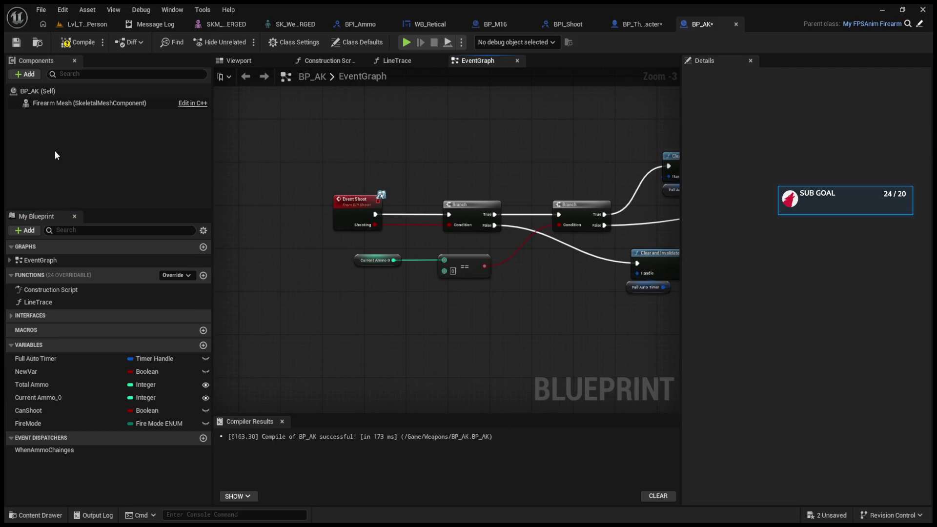
click(49, 91)
click(687, 133)
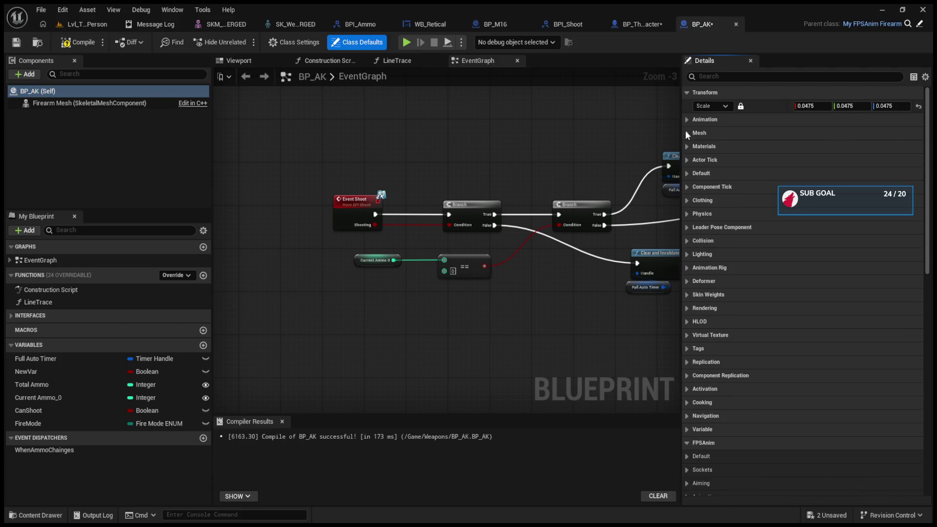
click(708, 81)
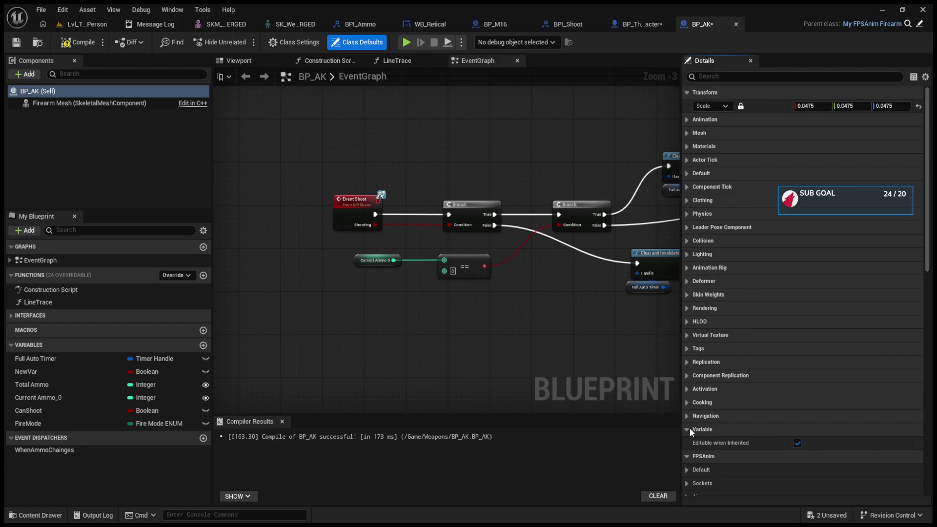
scroll(689, 429, down, 5)
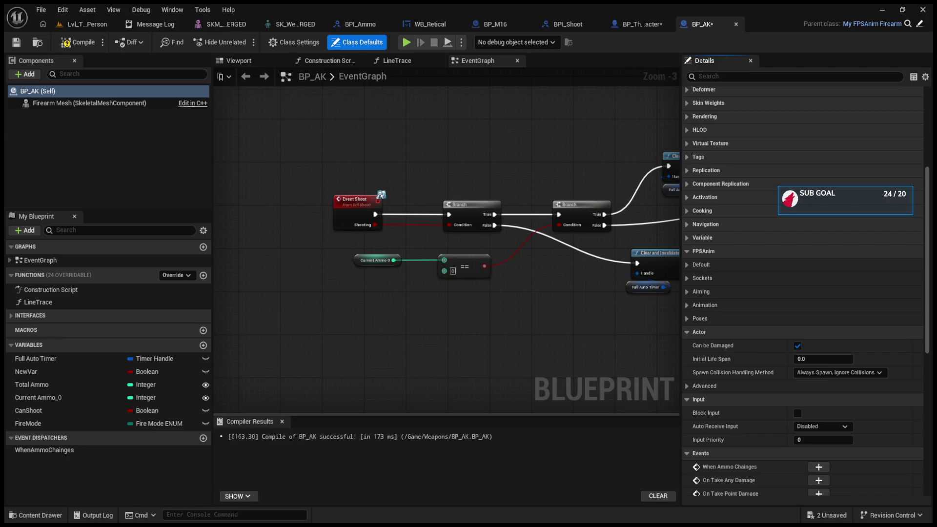
scroll(819, 193, down, 10)
scroll(819, 193, up, 8)
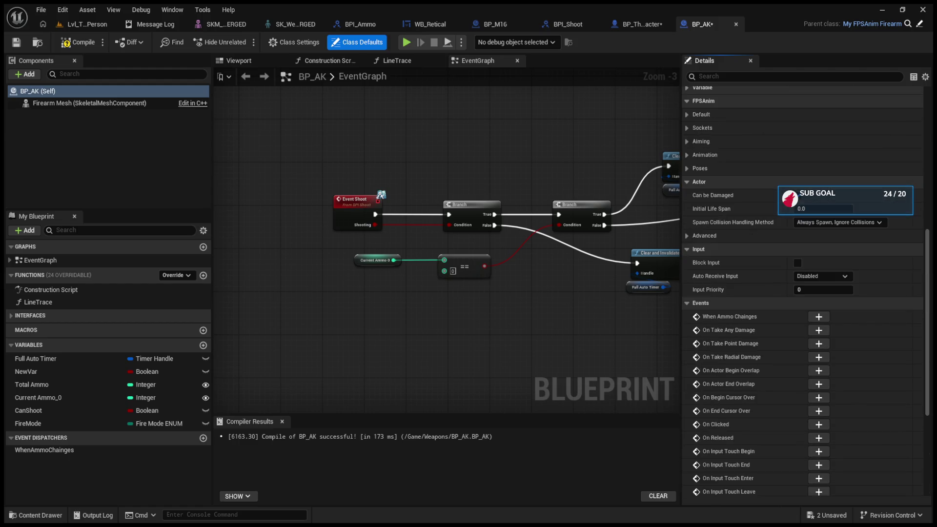
scroll(819, 193, up, 7)
scroll(688, 293, up, 2)
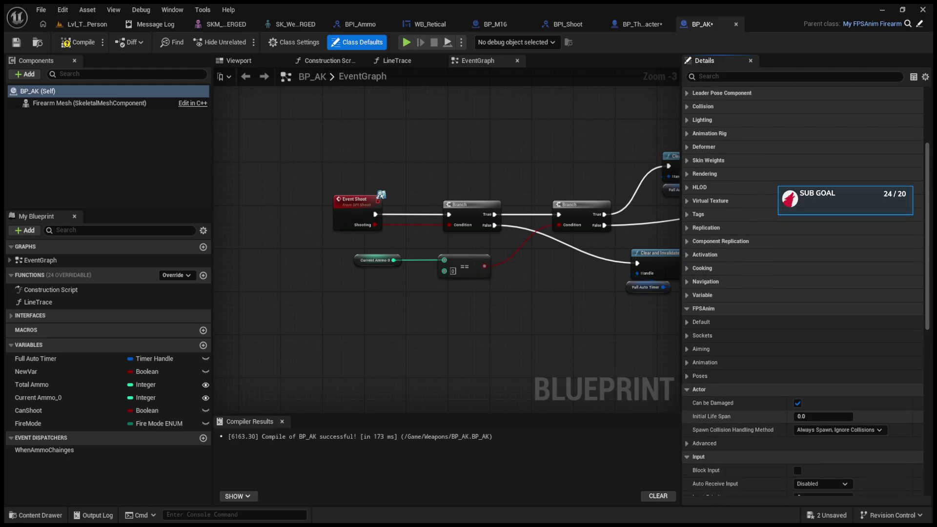
click(686, 308)
click(687, 323)
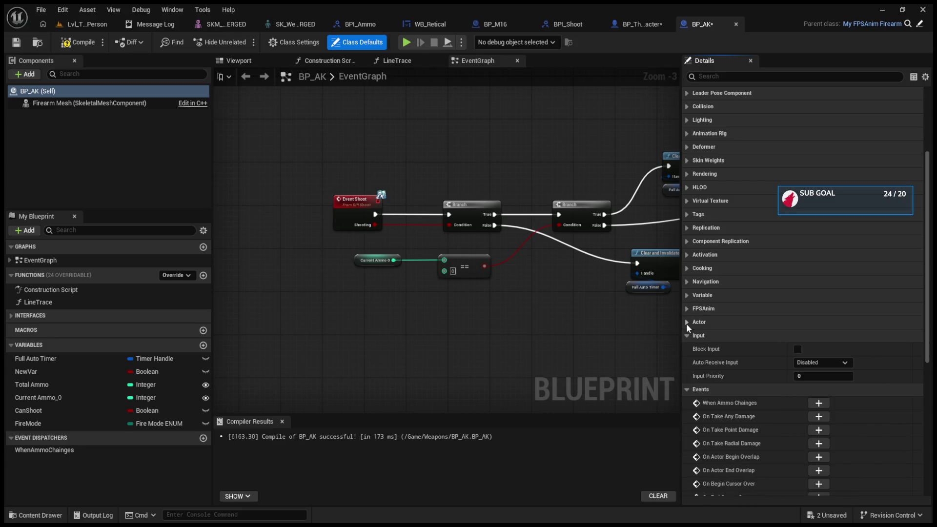
scroll(686, 323, up, 6)
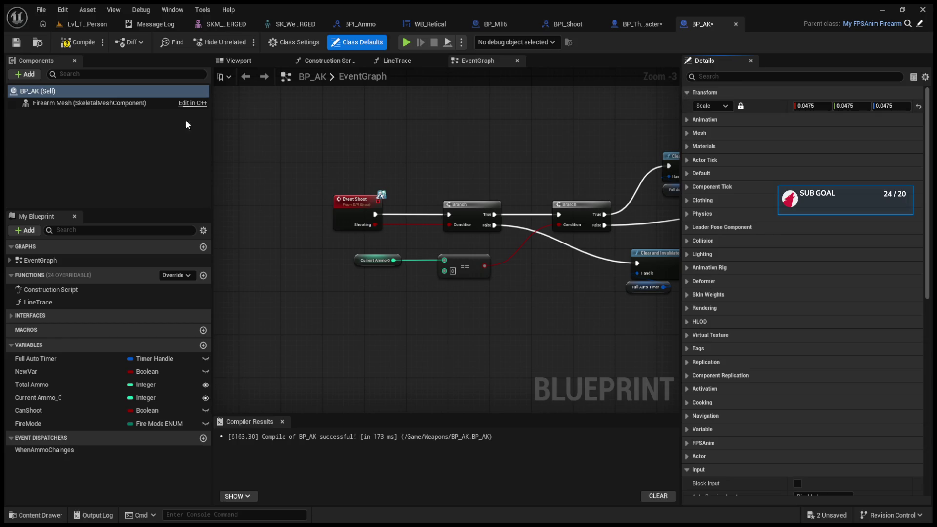
click(294, 42)
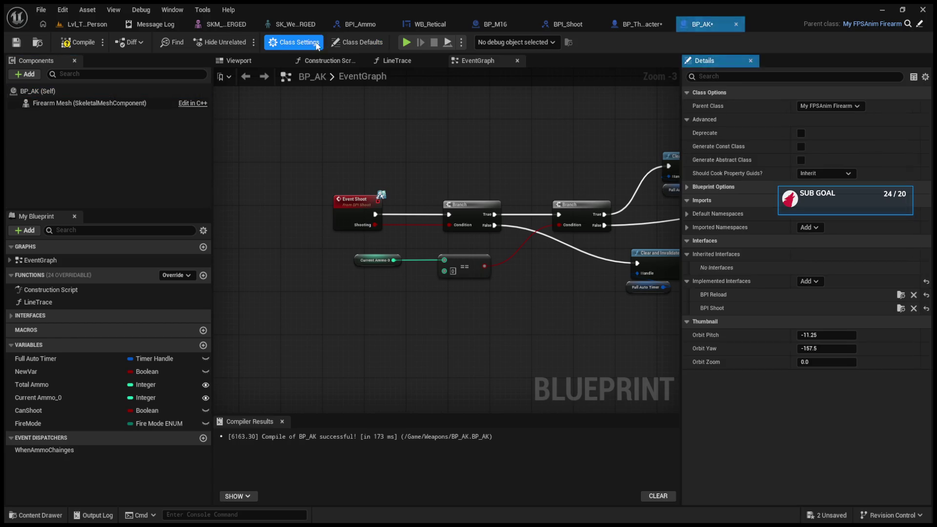
Collapse the Blueprint Options, namespace, interface and thumbnail categories in Class Settings
click(688, 187)
click(688, 187)
click(688, 227)
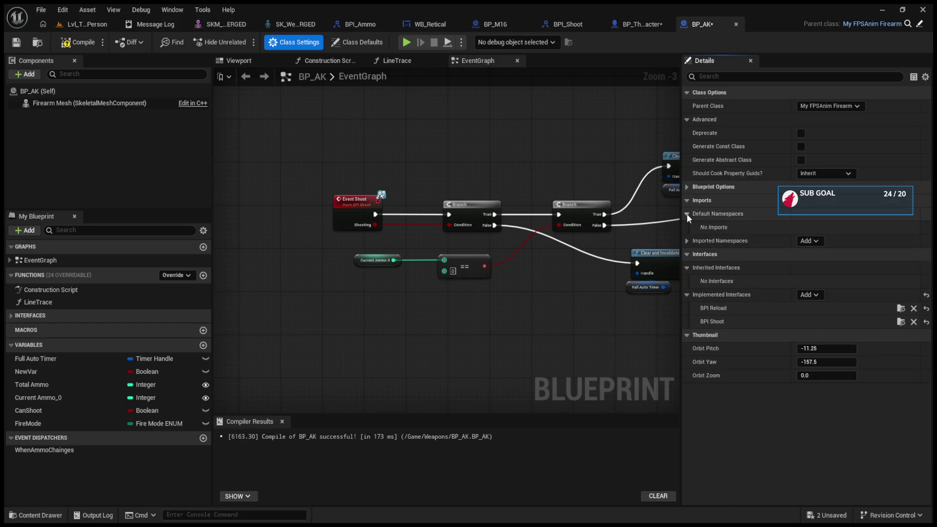
click(687, 227)
click(687, 241)
click(687, 254)
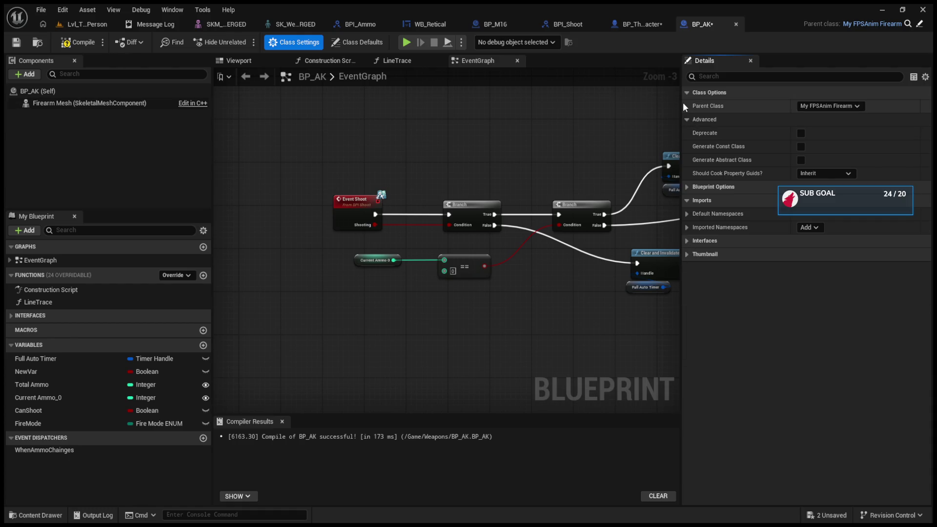
Show BP_AK's Class Defaults and expand the Default category to reveal the ammo values
click(67, 92)
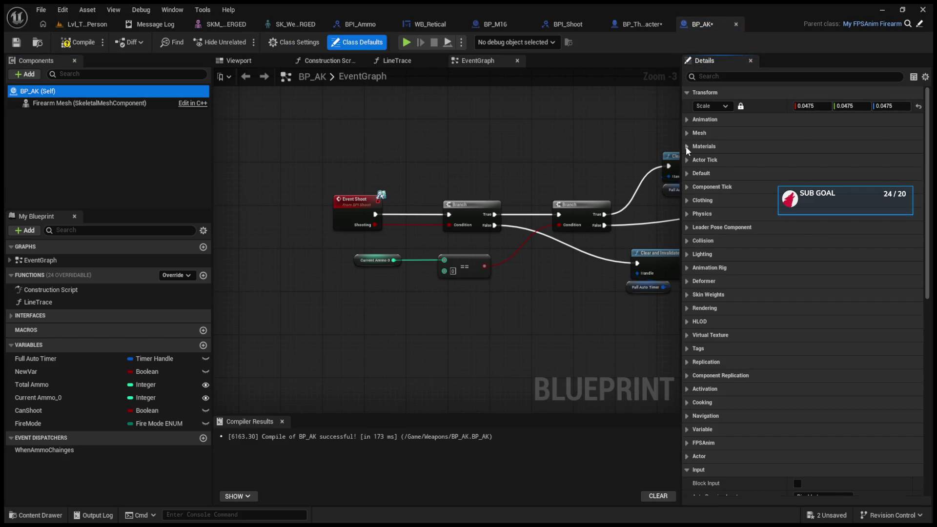
click(686, 120)
click(686, 119)
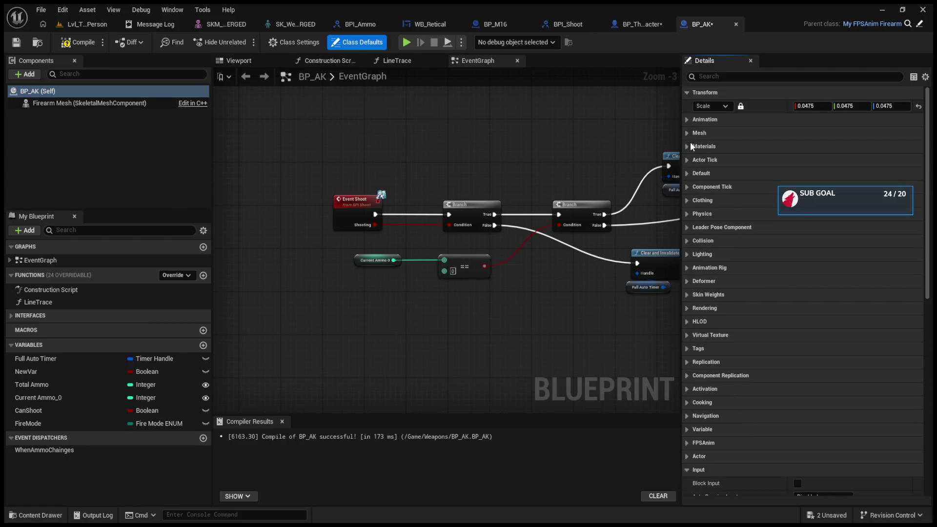
click(687, 173)
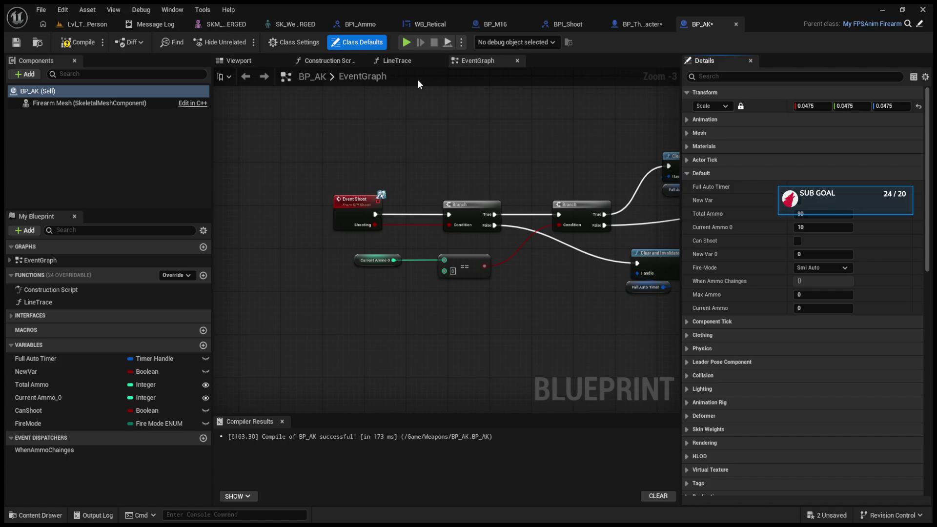
Open MyFPSAnim_Firearm from the Content Browser to check its variables
click(86, 25)
click(346, 403)
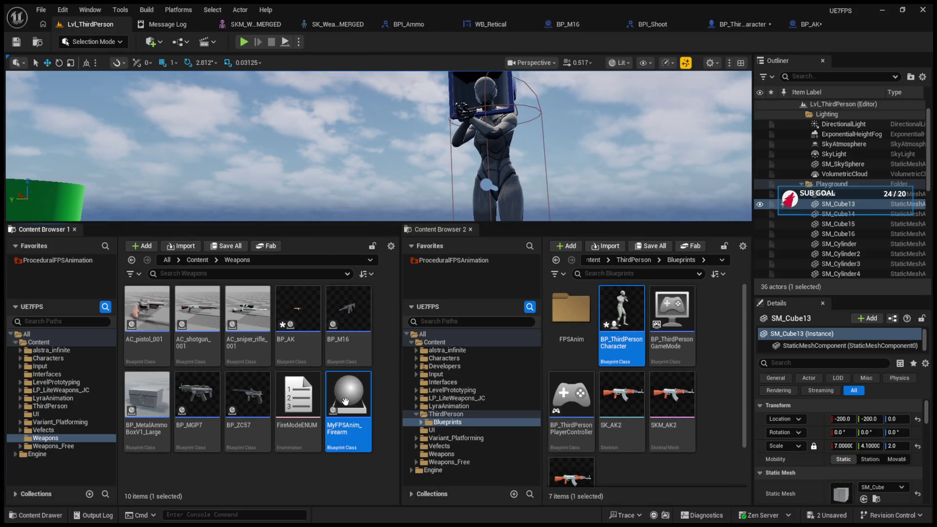
double_click(346, 402)
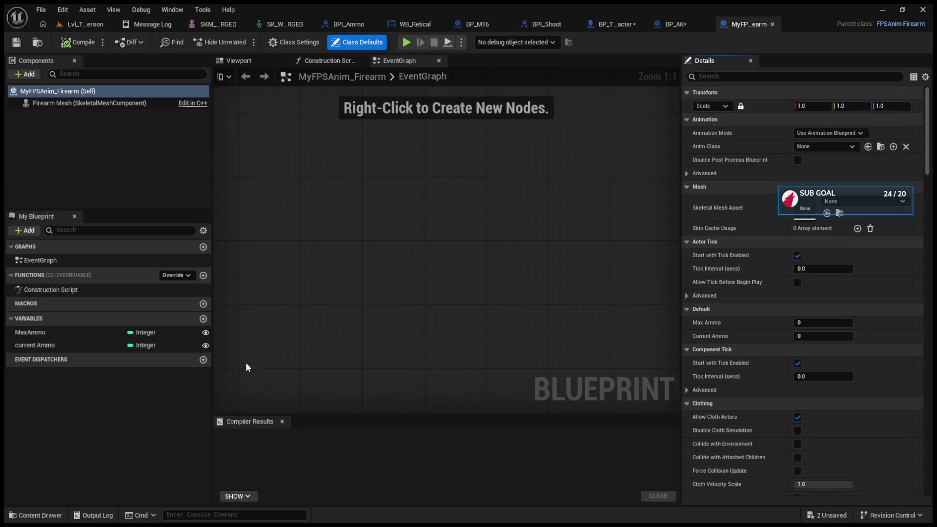
Delete the NewVar Boolean variable from BP_AK
click(667, 28)
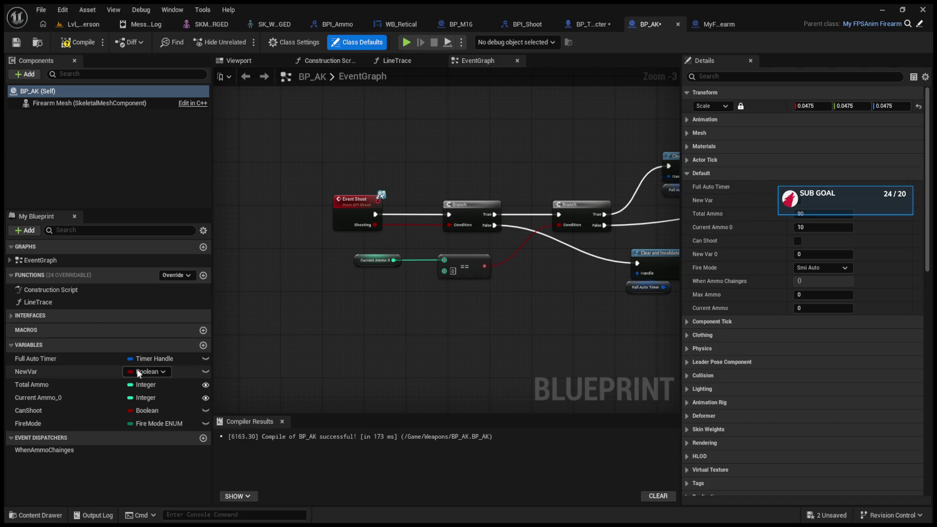
click(84, 370)
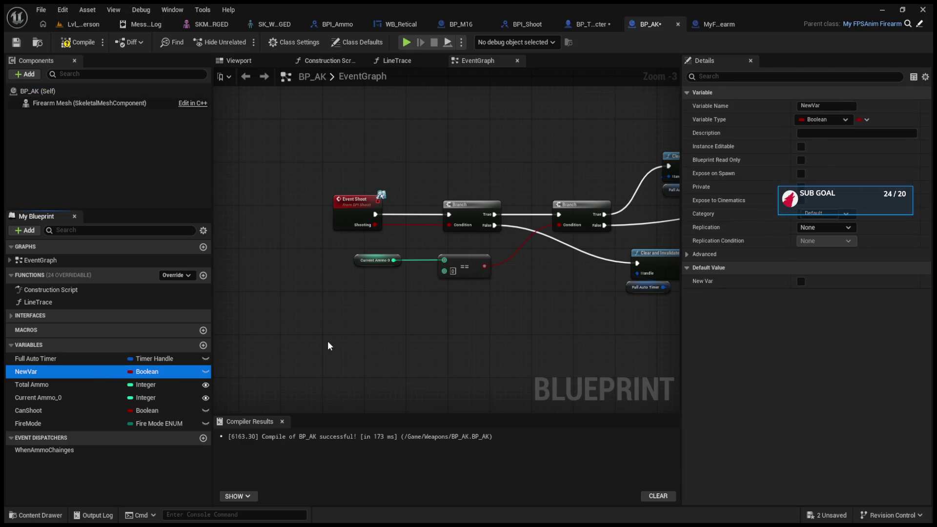
key(Delete)
click(298, 42)
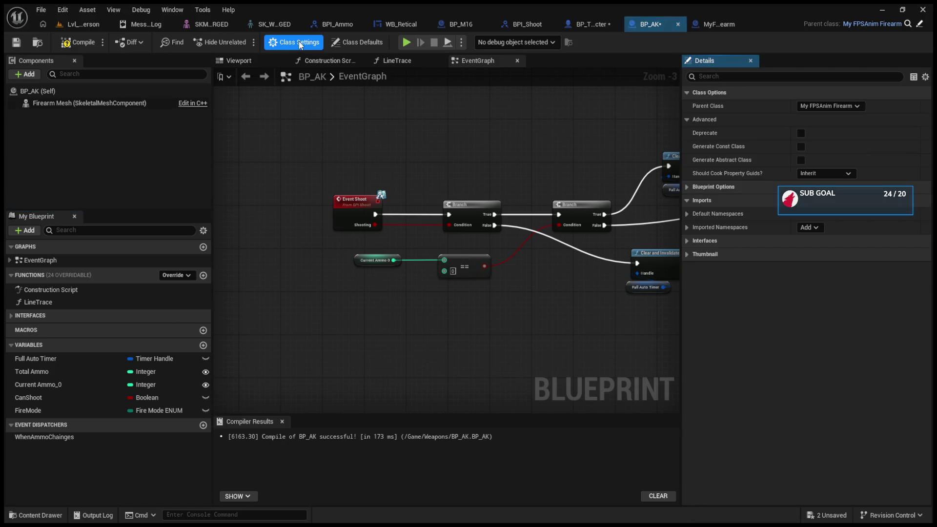
Delete BP_AK's redundant Current Ammo_0 variable and compile the blueprint
click(146, 91)
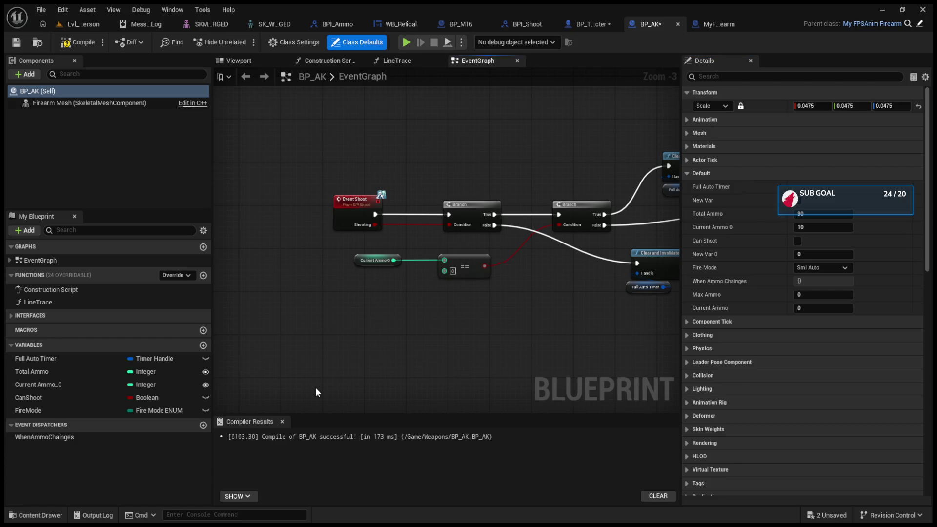
click(95, 388)
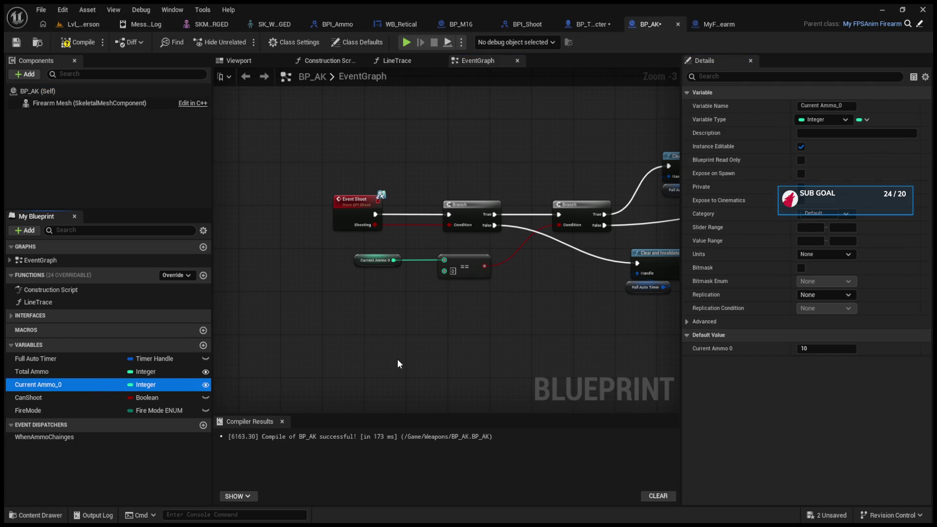
key(Delete)
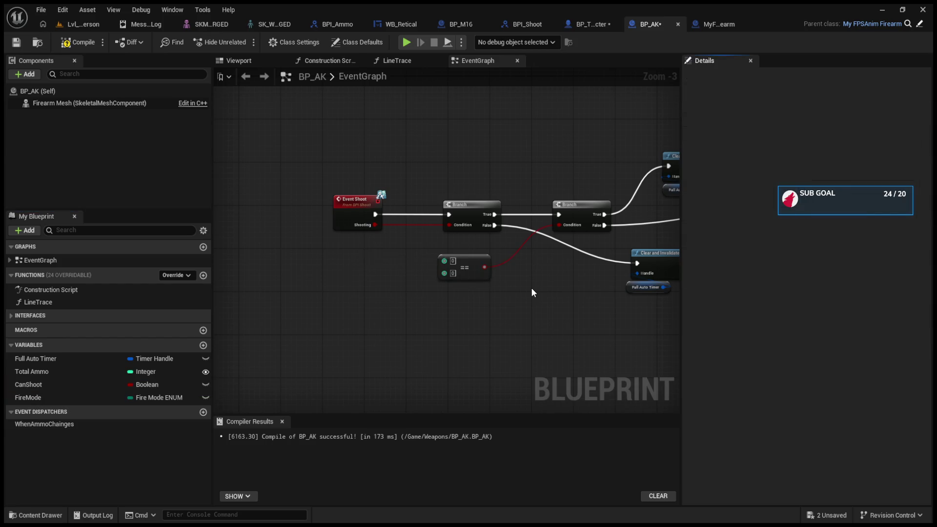
click(288, 49)
click(155, 90)
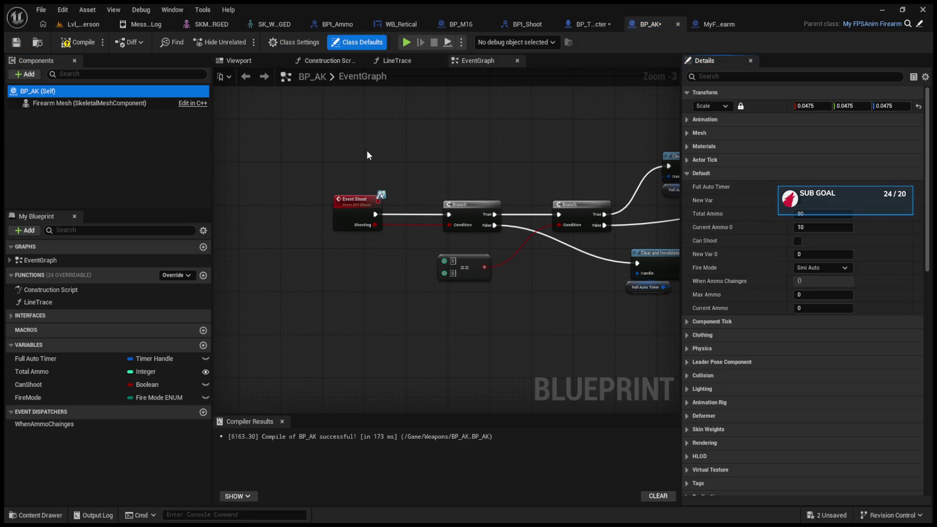
click(74, 43)
click(75, 43)
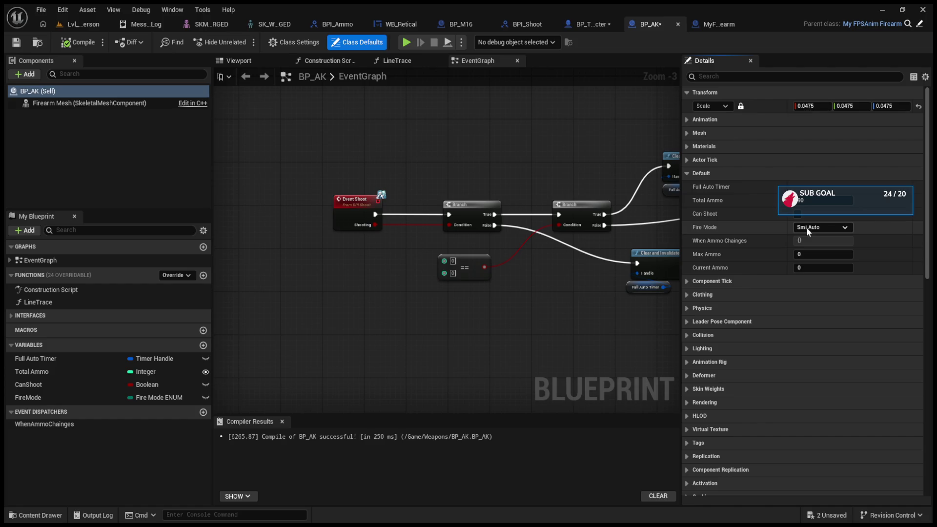
Switch to the MyFPSAnim_Firearm parent blueprint tab
click(717, 24)
click(669, 24)
click(703, 23)
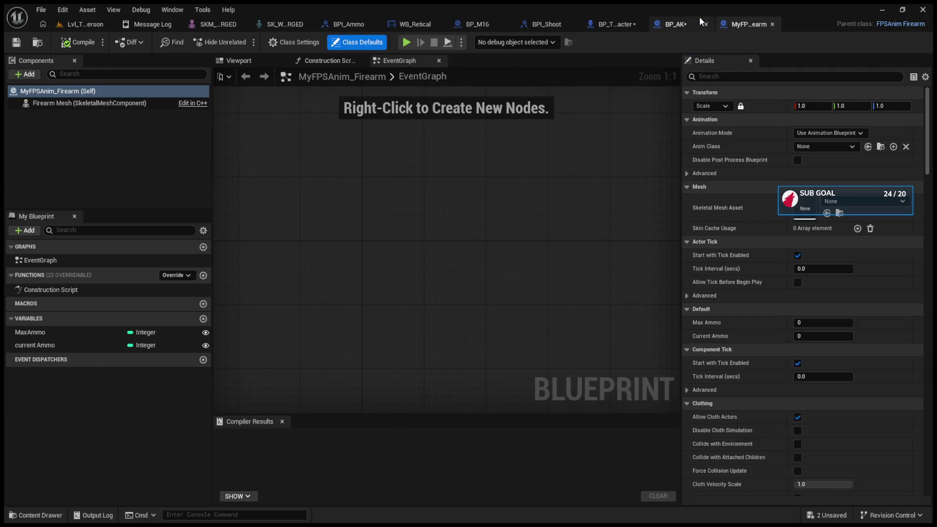
Set BP_AK's Fire Mode default to Full Auto, then go to the character's Switch Weapon graph
click(689, 186)
click(689, 186)
click(672, 22)
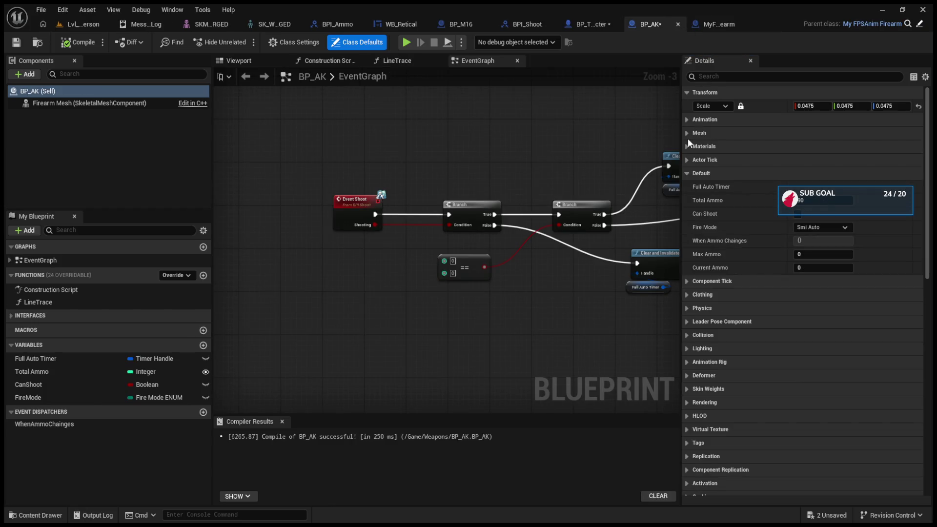
click(822, 227)
click(819, 246)
click(812, 200)
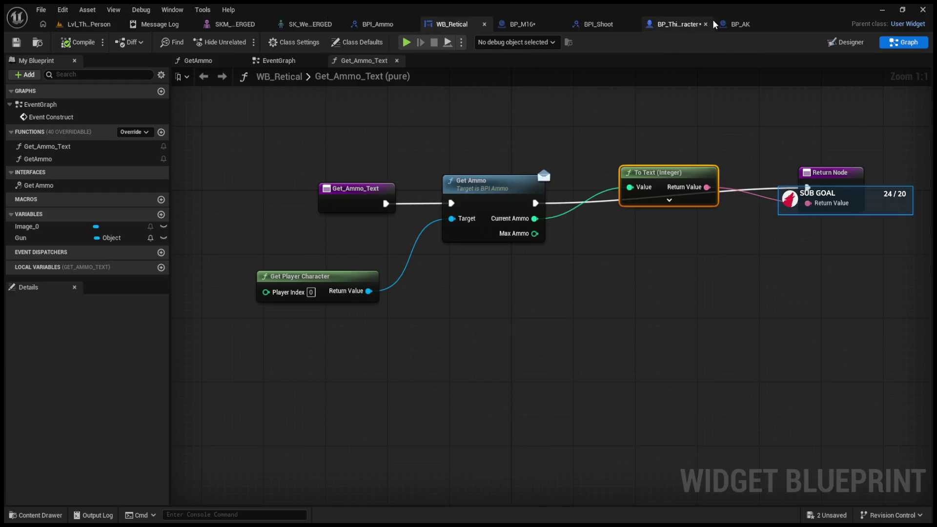
click(688, 24)
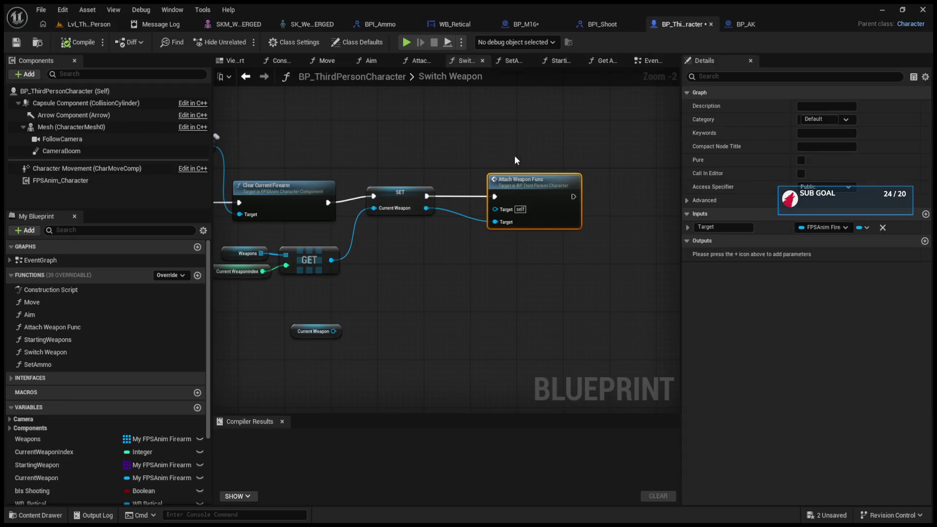
Close the Construction Script, Move, Aim and SetAmmo graph tabs in the character blueprint
scroll(514, 155, down, 6)
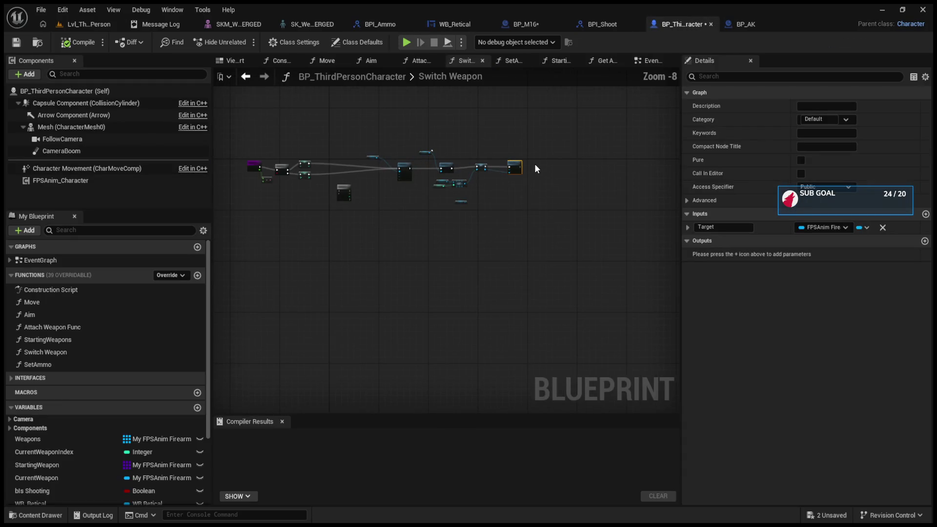
click(297, 60)
click(307, 61)
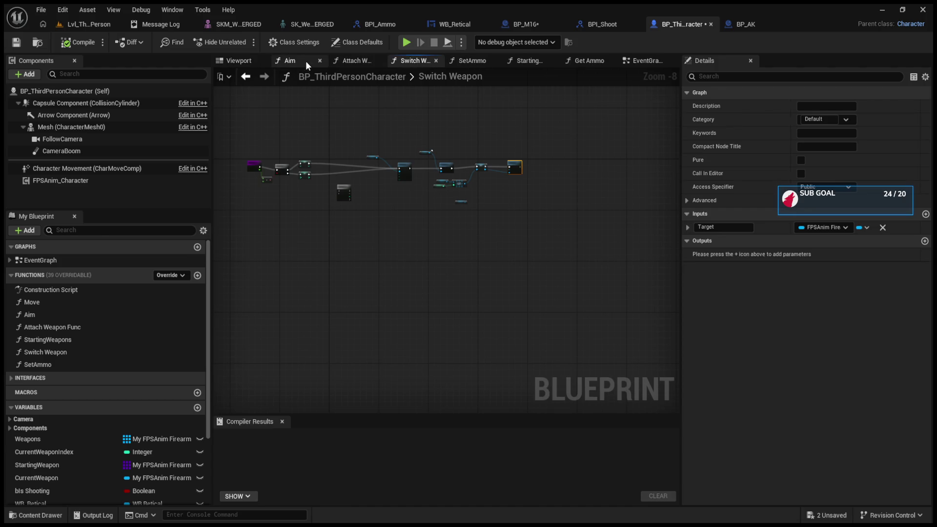
click(319, 60)
click(444, 61)
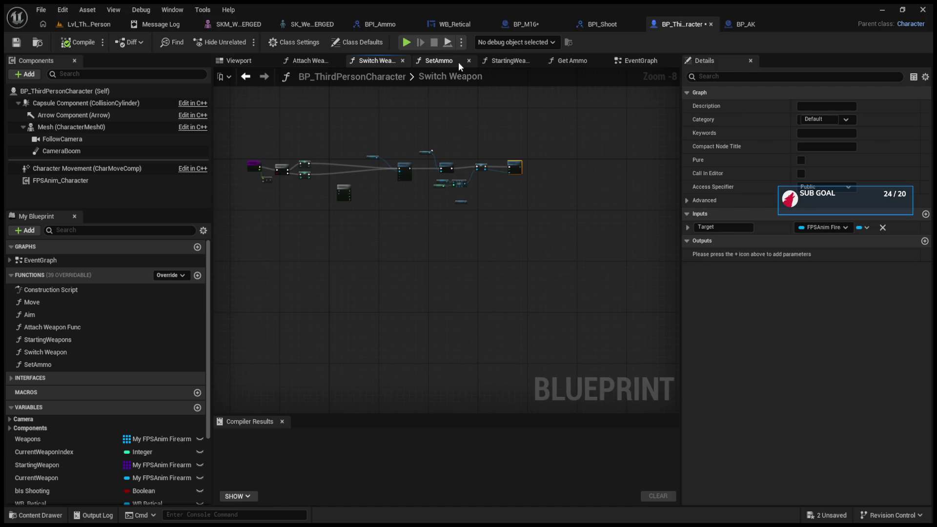
click(468, 61)
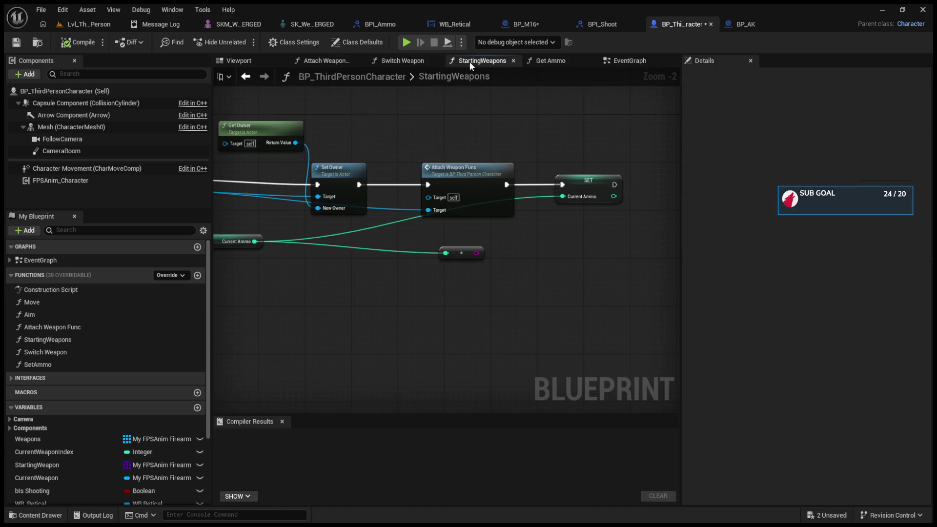
Review the Get Ammo function and the EventGraph's shooting, Init and HUD setup nodes
scroll(650, 134, down, 1)
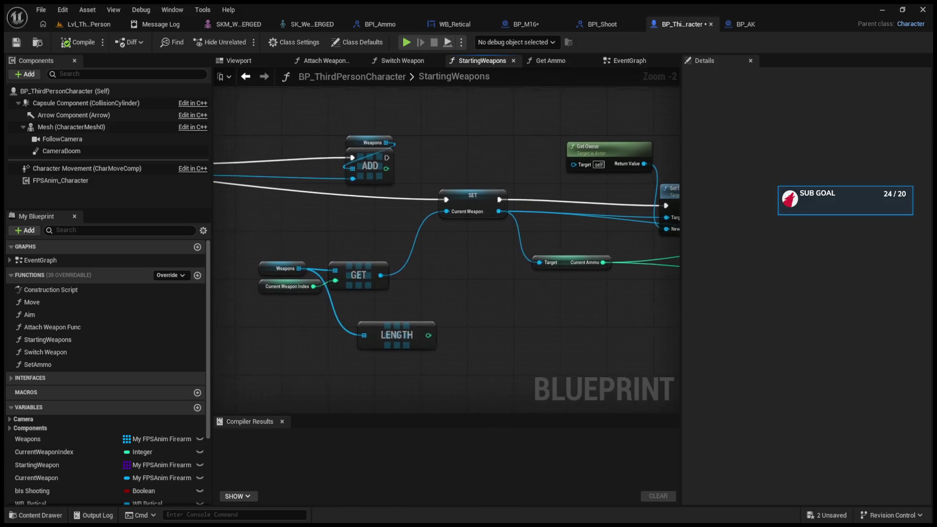
click(549, 62)
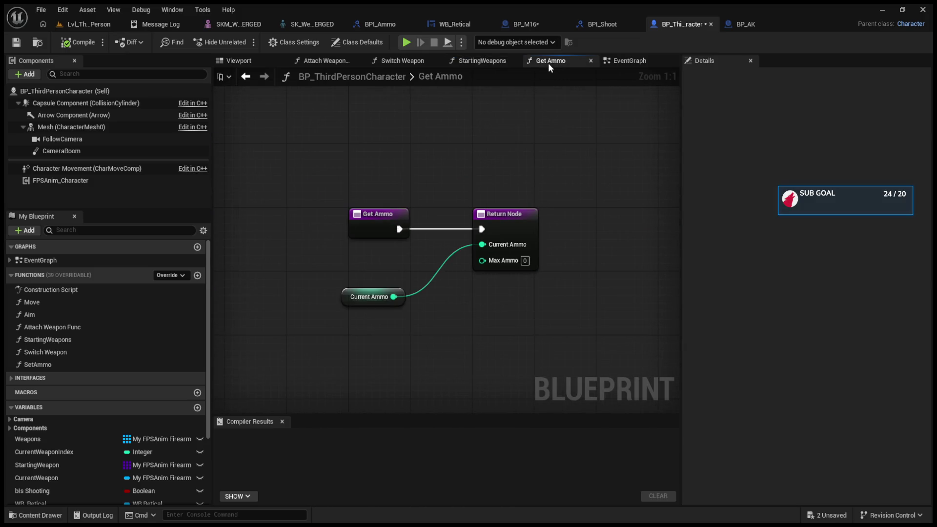
click(621, 61)
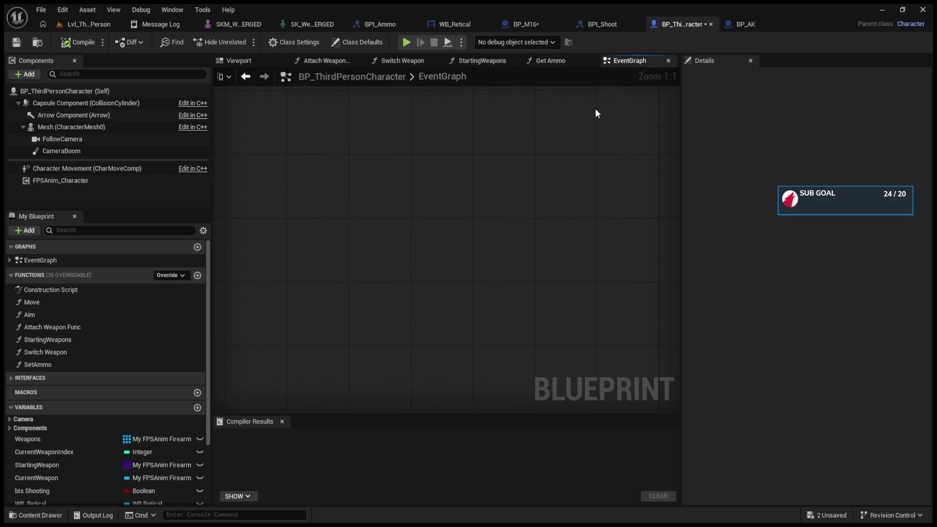
scroll(577, 209, down, 5)
drag(576, 209, 421, 224)
scroll(515, 208, up, 7)
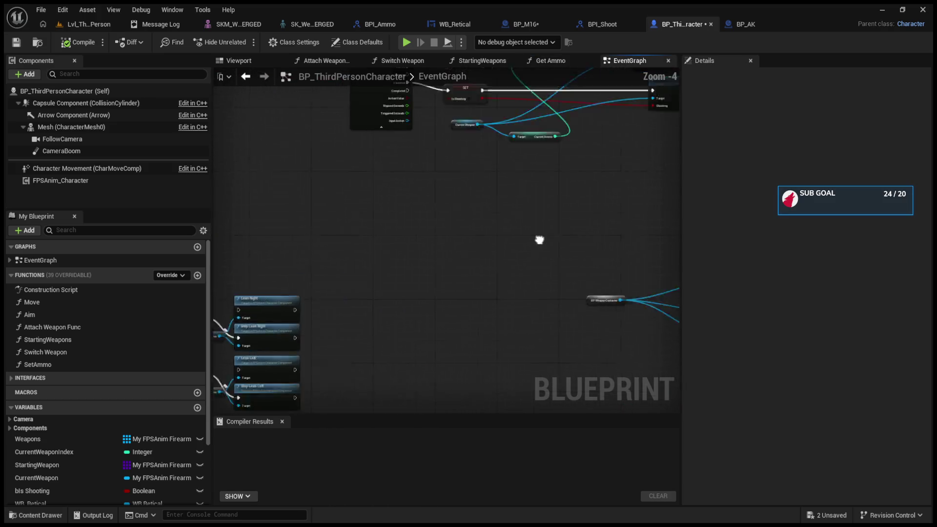
mouse_move(514, 209)
mouse_down()
mouse_move(462, 239)
mouse_move(493, 261)
mouse_up()
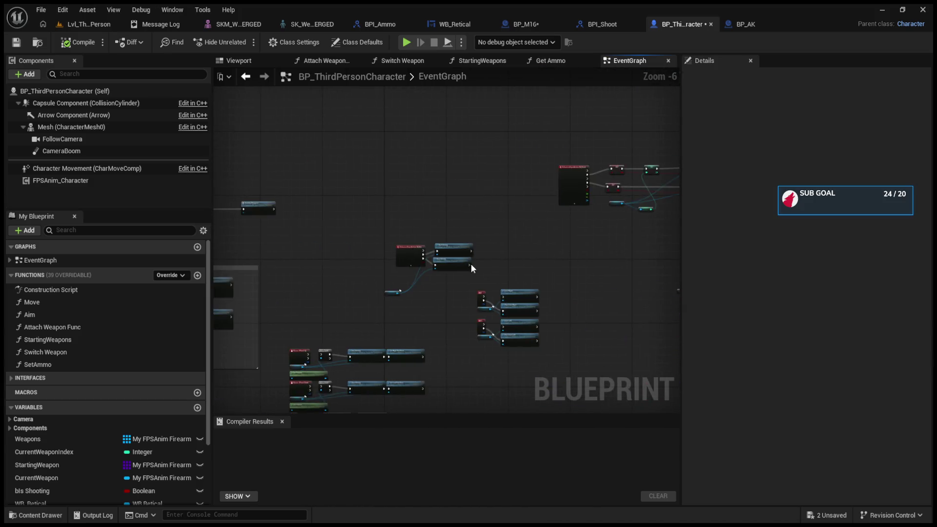
scroll(493, 261, up, 3)
click(361, 198)
mouse_move(263, 196)
mouse_down()
mouse_move(312, 238)
mouse_move(512, 244)
mouse_move(389, 266)
mouse_move(502, 247)
mouse_move(355, 252)
mouse_move(548, 283)
mouse_move(576, 247)
mouse_move(525, 244)
mouse_move(592, 264)
mouse_up()
scroll(447, 243, down, 6)
scroll(438, 242, up, 5)
scroll(389, 266, down, 2)
scroll(388, 266, up, 3)
scroll(356, 252, down, 2)
scroll(575, 247, up, 3)
scroll(525, 244, down, 5)
scroll(525, 243, up, 2)
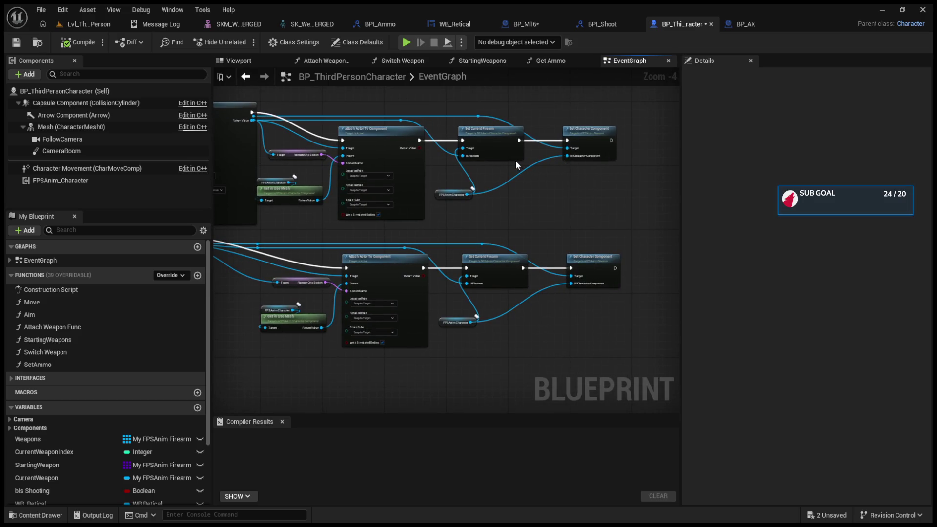
Check BP_AK's ammo default, then return to the StartingWeapons and Switch Weapon graphs
click(607, 24)
click(741, 23)
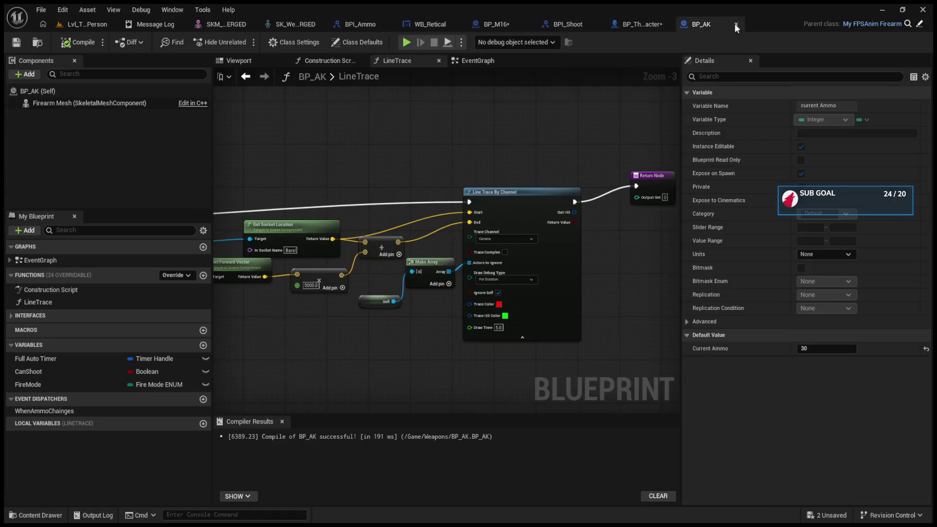
click(632, 25)
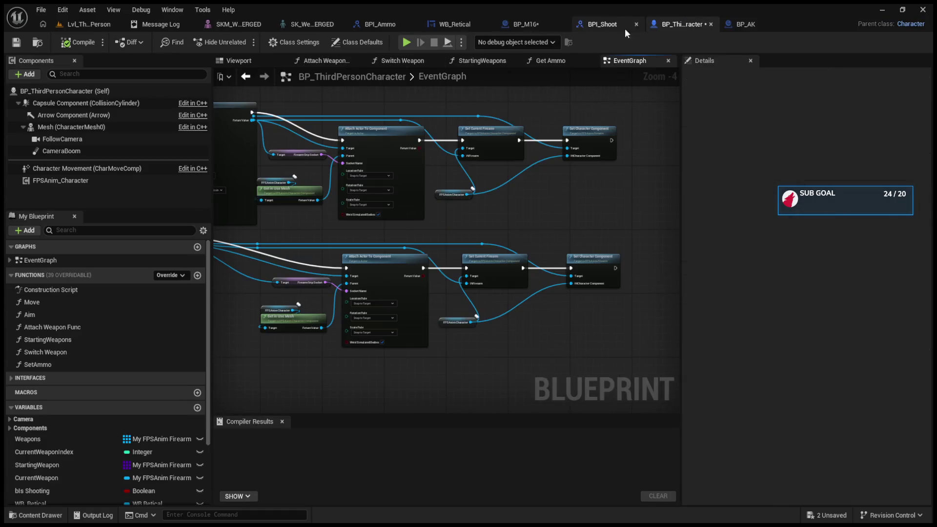
click(497, 63)
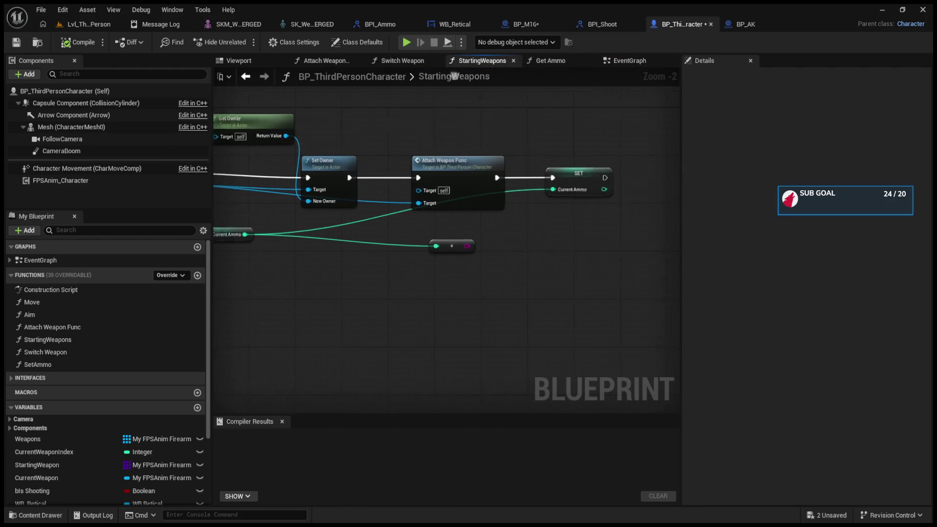
click(397, 63)
Pull a Current Ammo getter off the newly set Current Weapon
mouse_move(417, 147)
mouse_down()
mouse_move(464, 224)
mouse_move(483, 229)
mouse_up()
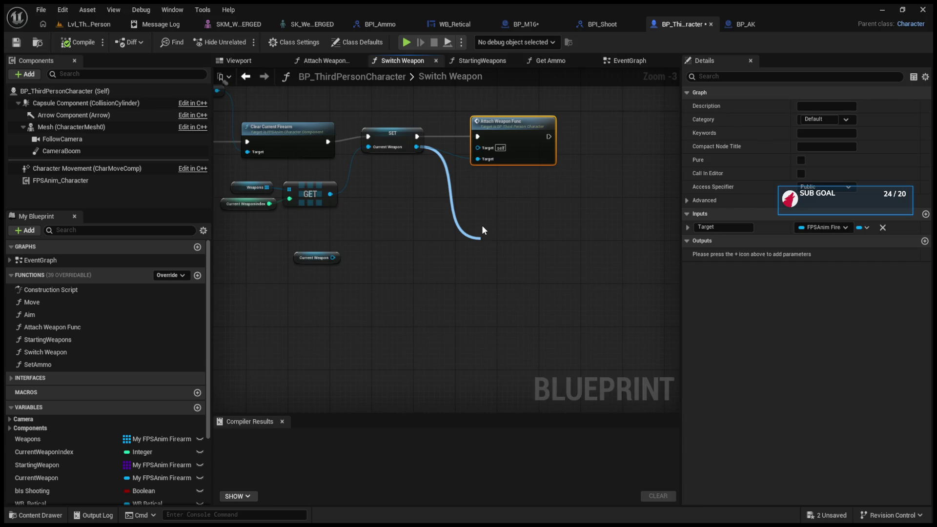
drag(482, 227, 483, 229)
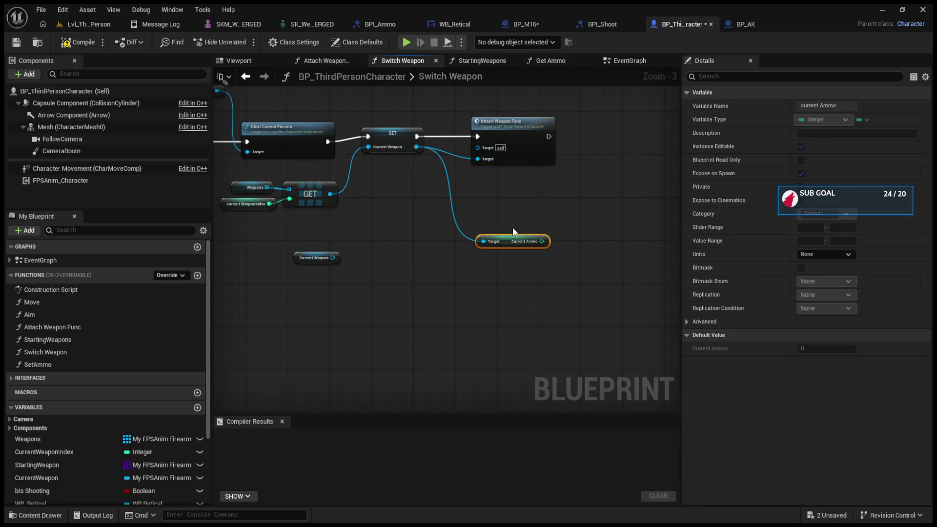
drag(541, 241, 579, 187)
Add a Set Current Ammo fed by the weapon's ammo after Attach Weapon Func, and compile
scroll(53, 466, down, 3)
drag(55, 477, 613, 143)
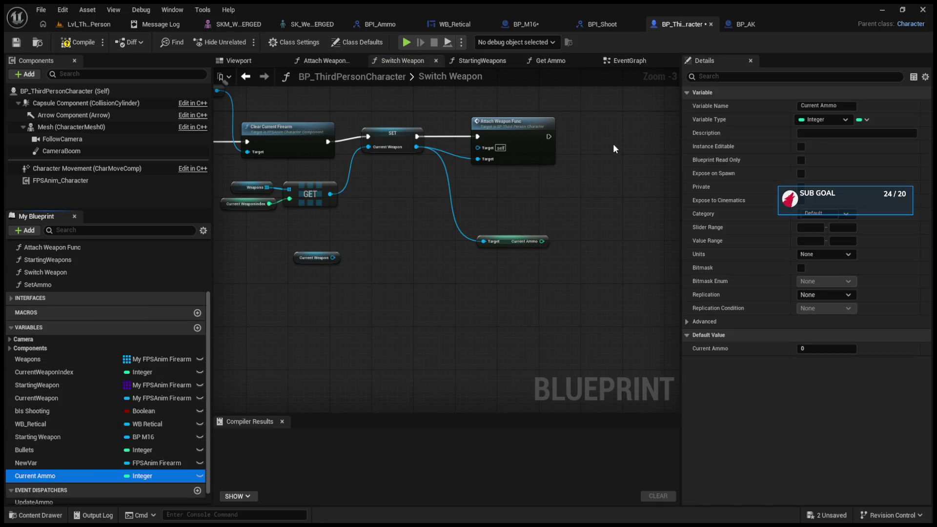
click(619, 169)
drag(541, 241, 619, 164)
mouse_move(549, 136)
mouse_down()
mouse_move(619, 152)
mouse_move(597, 139)
mouse_up()
click(78, 43)
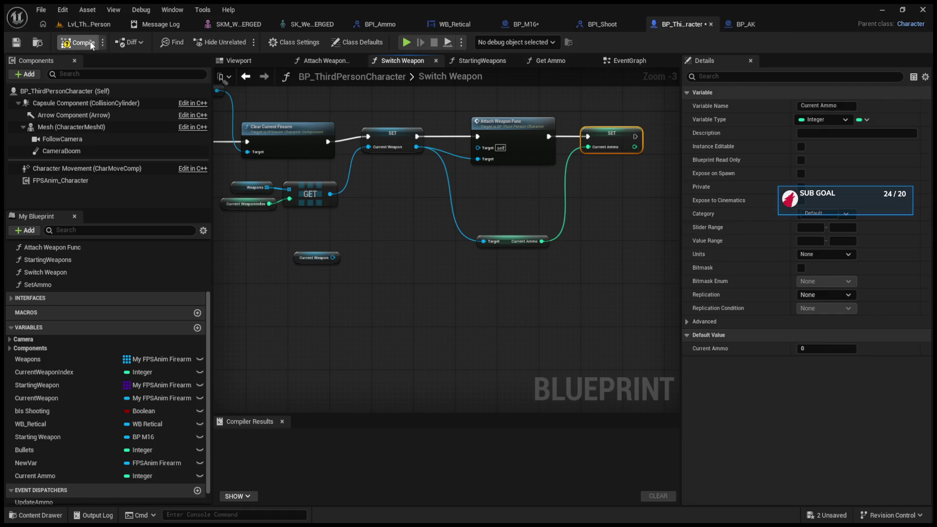
click(99, 27)
Start a play test, fire the first rifle, then switch to the AK and fire four shots
click(244, 42)
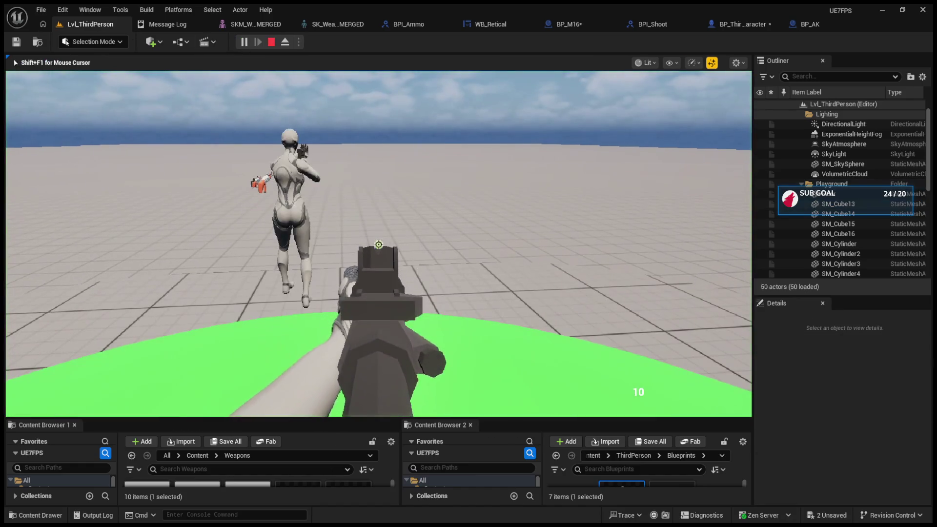
click(378, 244)
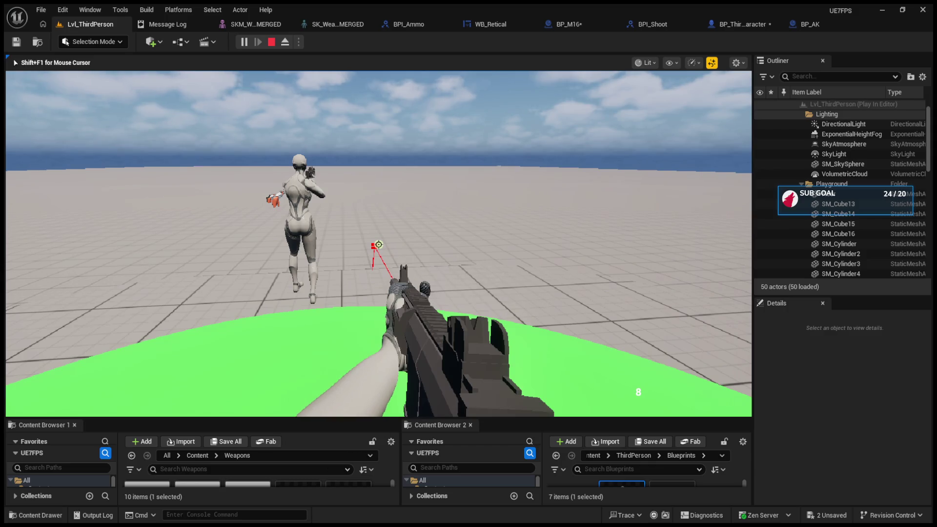
key(2)
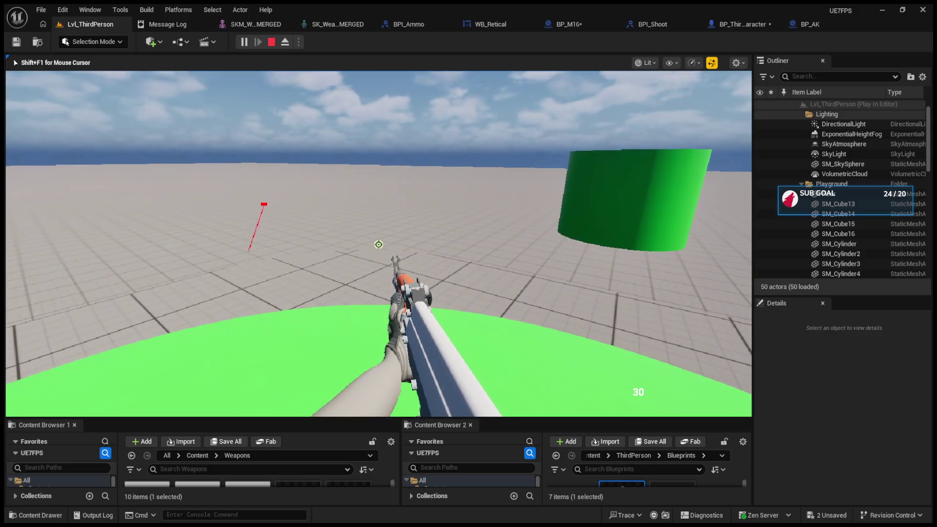
click(378, 245)
click(378, 244)
click(378, 245)
click(378, 244)
Toggle between weapons 1 and 2 to confirm each keeps its own HUD ammo count
key(1)
key(2)
key(1)
key(2)
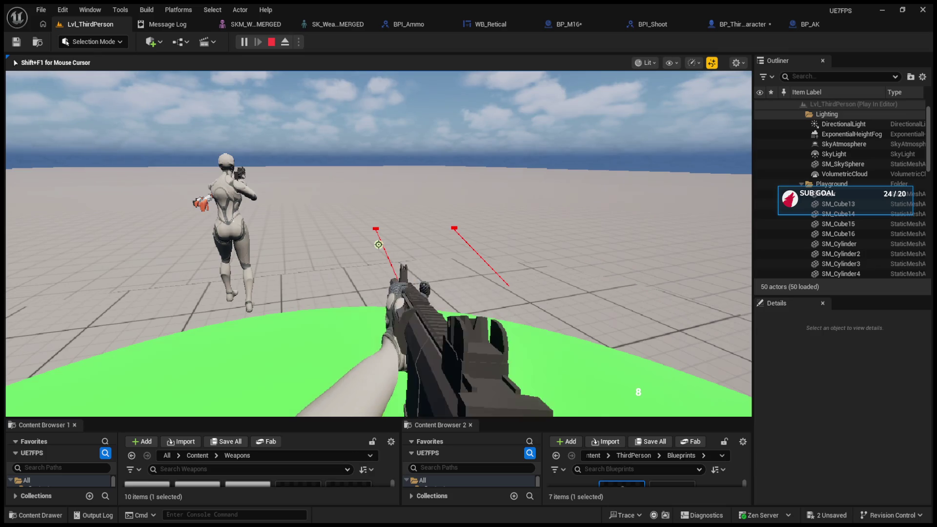